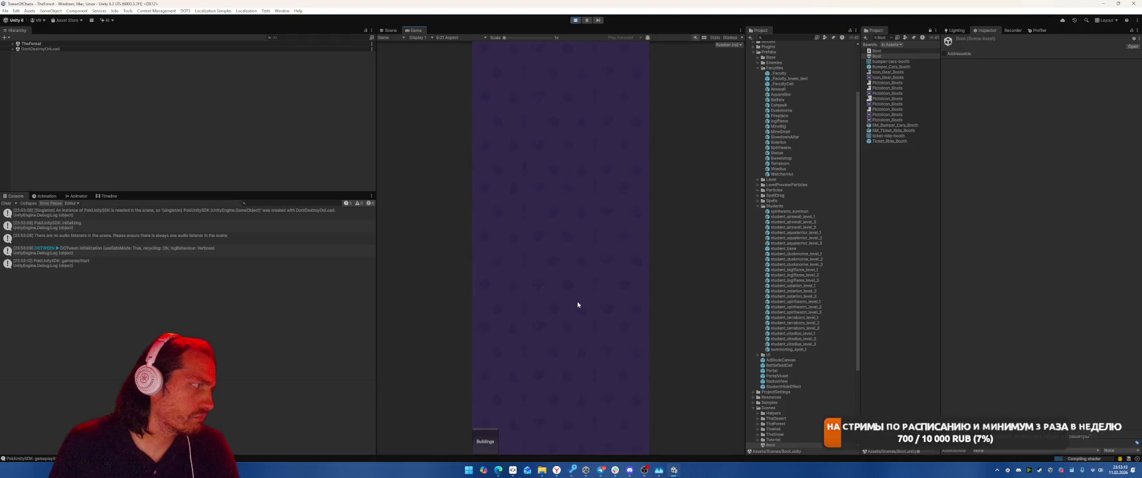
# Place three buildings around the castle, start the battle wave, then exit Play mode.
pyautogui.moveTo(545, 380); pyautogui.dragTo(545, 211)
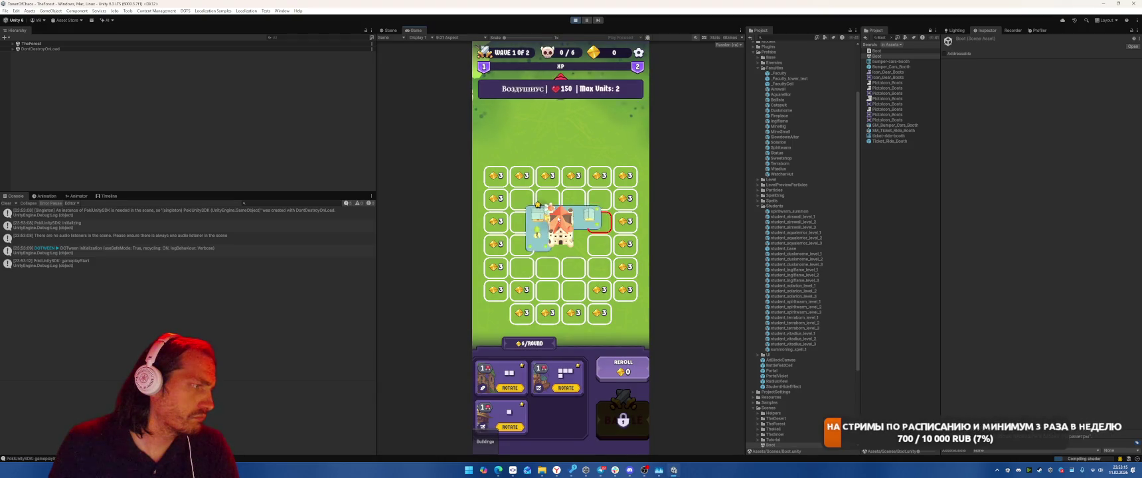
pyautogui.moveTo(558, 377); pyautogui.dragTo(599, 194)
pyautogui.moveTo(501, 377); pyautogui.dragTo(586, 265)
pyautogui.click(620, 413)
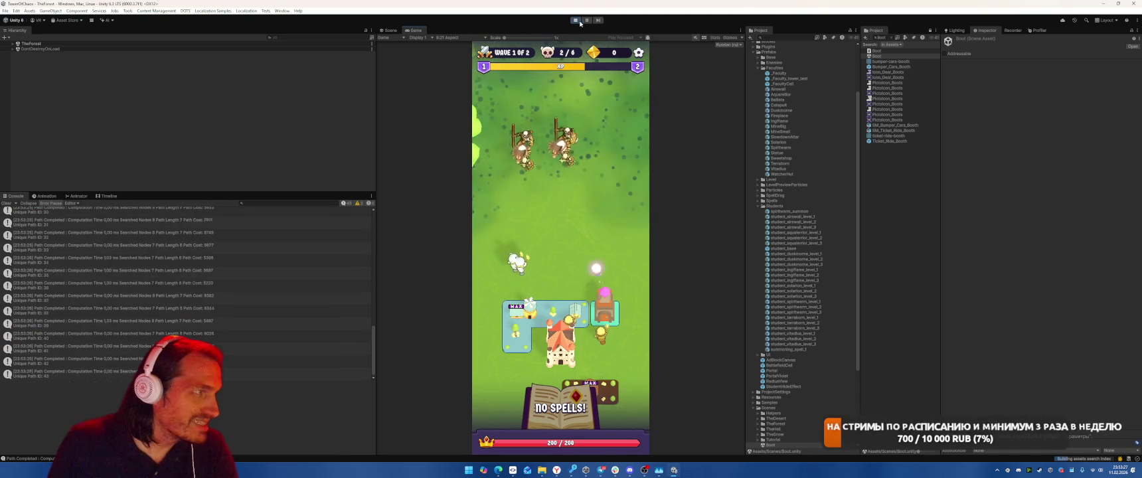
pyautogui.hotkey('ctrl', 'p')
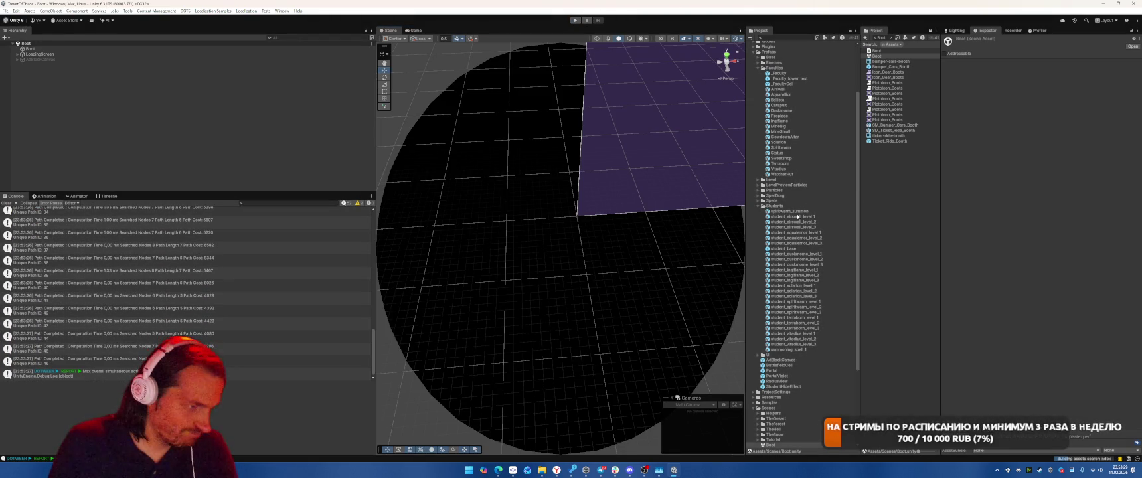
# Open the student_animator controller from Models/Units/Animations in the Animator window.
pyautogui.scroll(5, 813, 234)
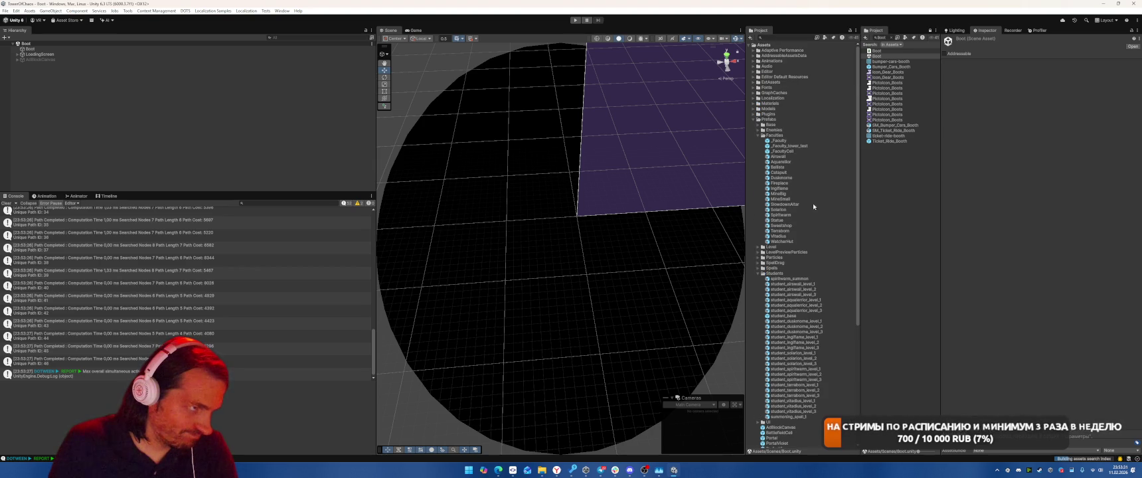
pyautogui.click(753, 109)
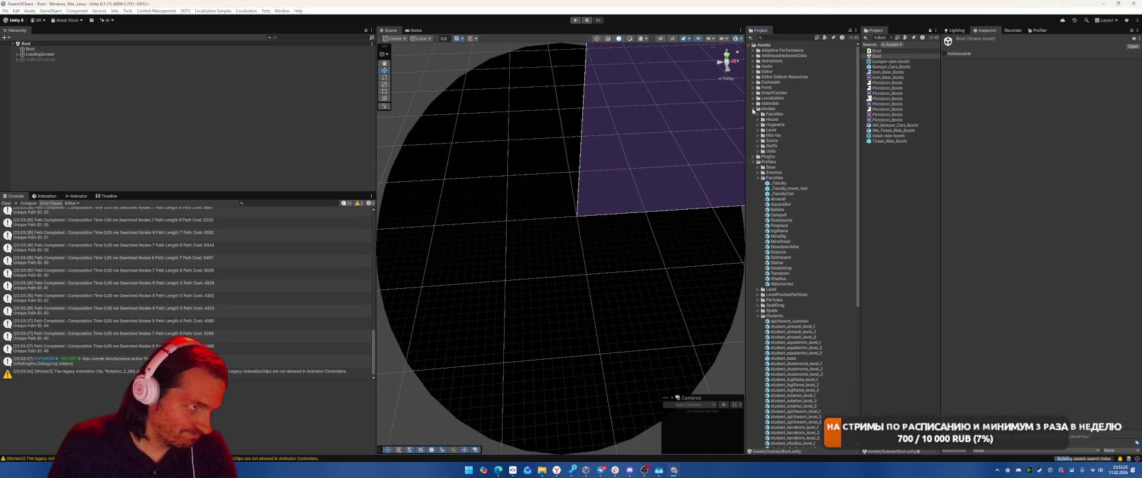
pyautogui.click(757, 152)
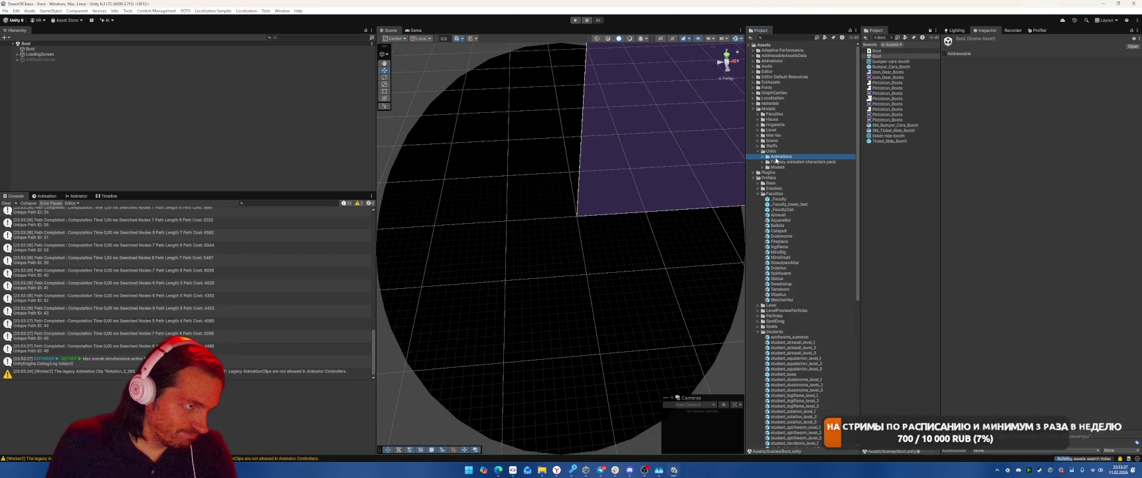
pyautogui.doubleClick(776, 159)
pyautogui.click(791, 161)
pyautogui.doubleClick(794, 163)
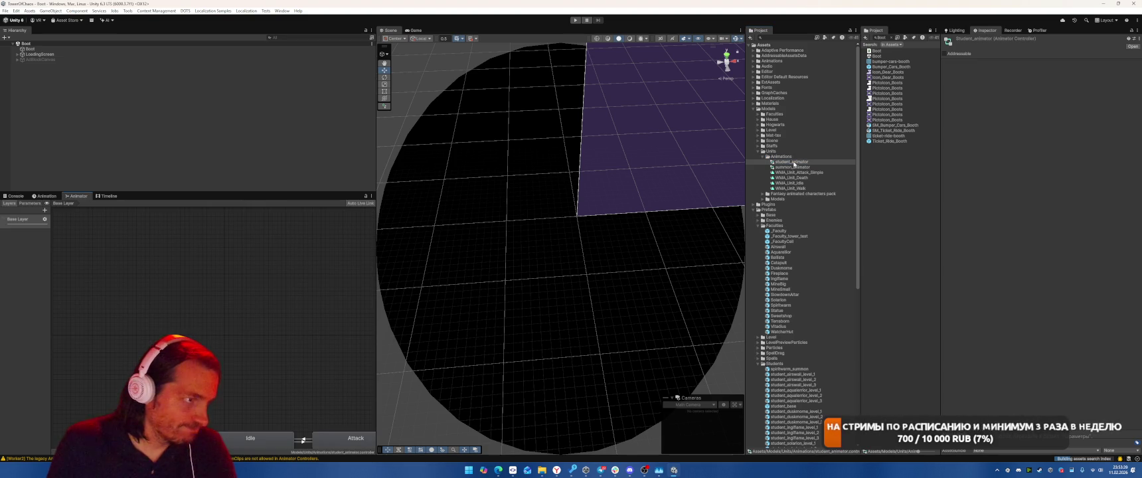
# Inspect summon_animator's Walk, Idle, Attack and Death states and preview the WMA_Unit_Walk clip.
pyautogui.click(21, 222)
pyautogui.click(797, 166)
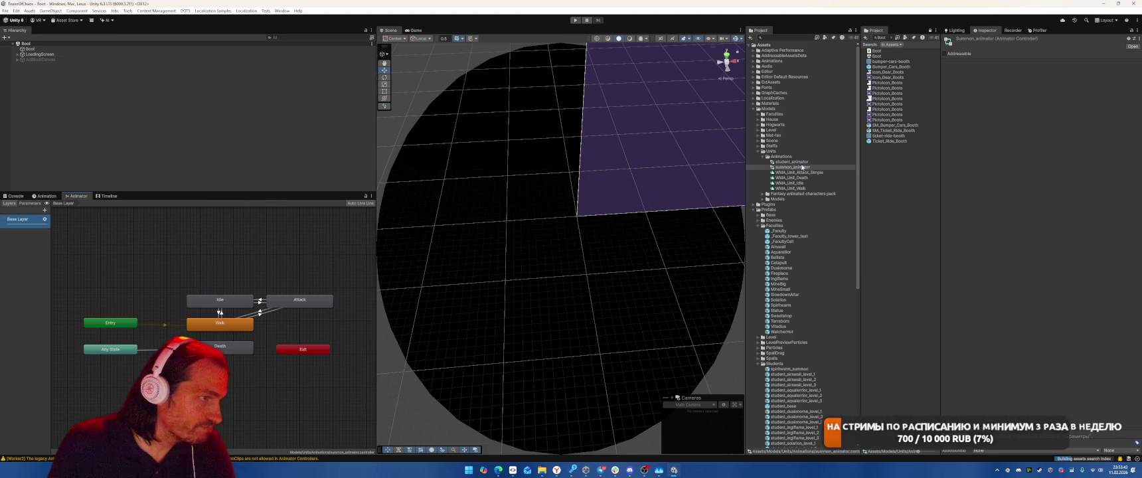
pyautogui.click(237, 328)
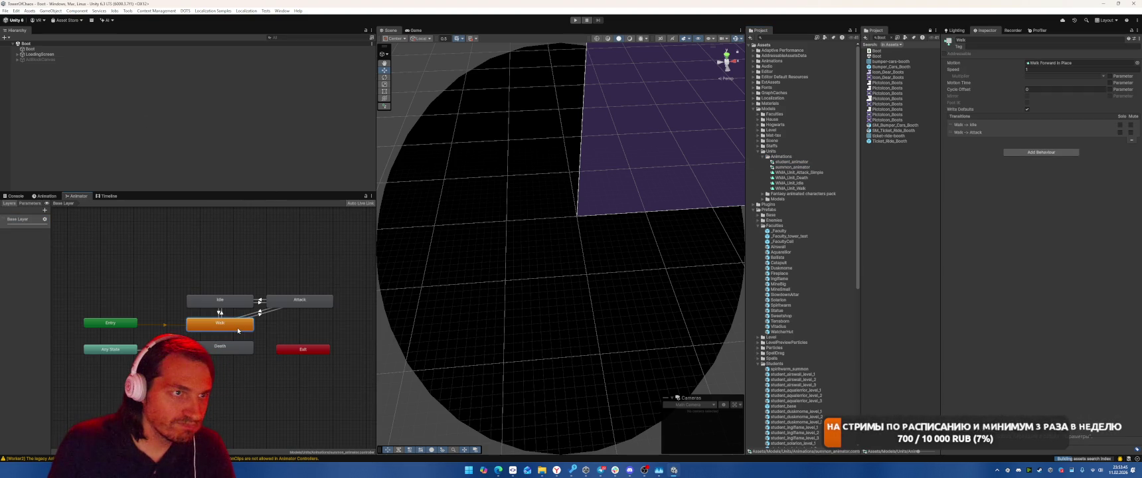
pyautogui.click(239, 301)
pyautogui.click(301, 304)
pyautogui.click(237, 322)
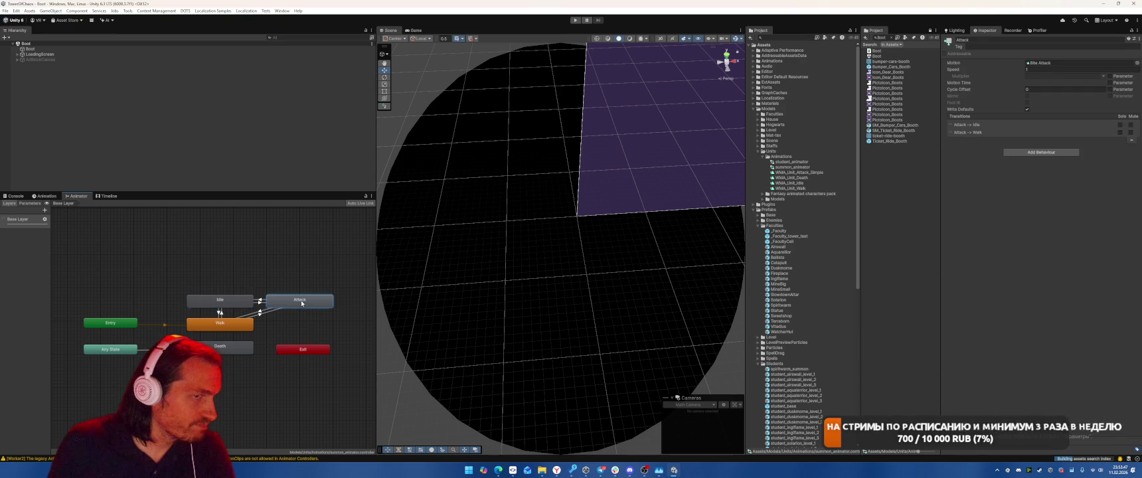
pyautogui.click(226, 350)
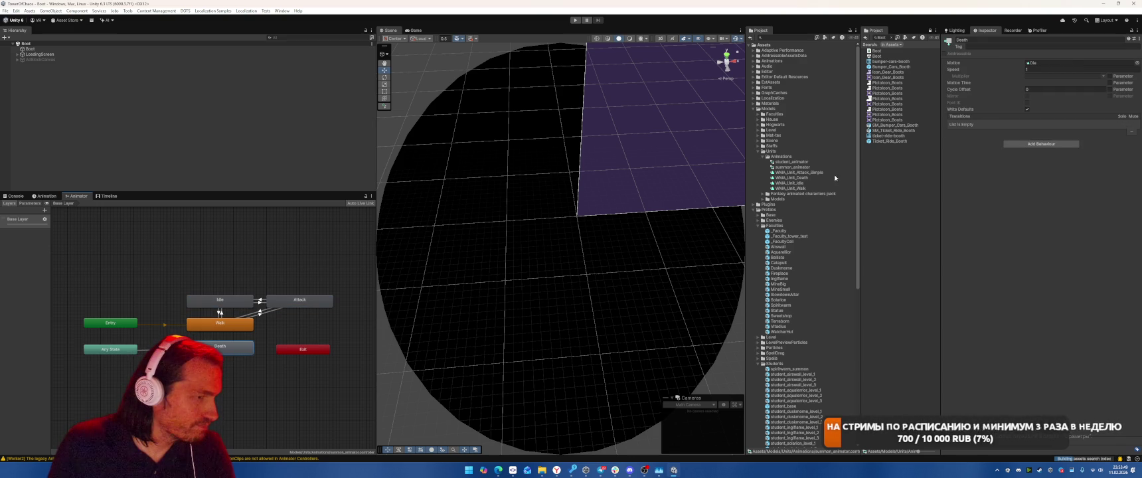
pyautogui.click(790, 188)
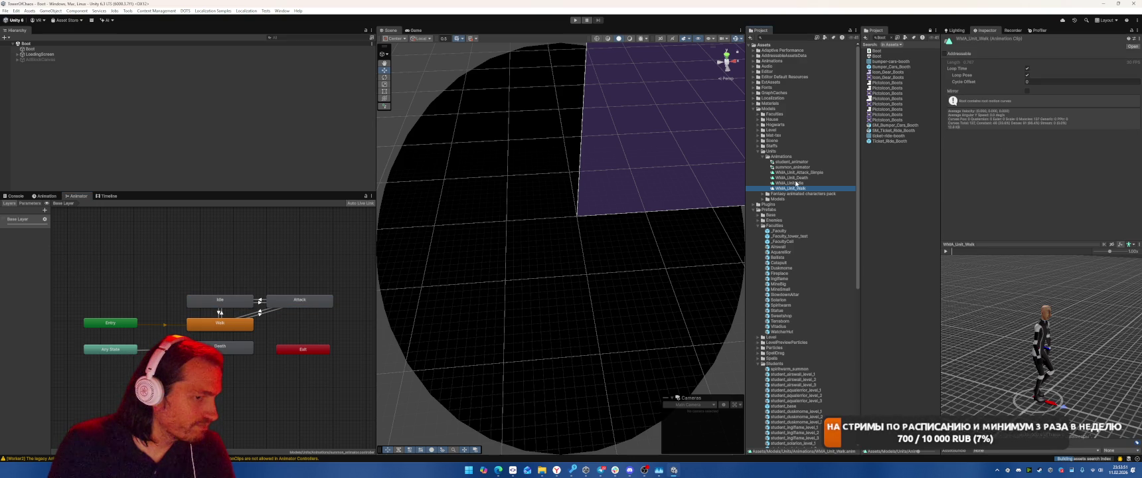
# Return to student_animator and inspect its Idle and Attack states' transitions.
pyautogui.click(796, 162)
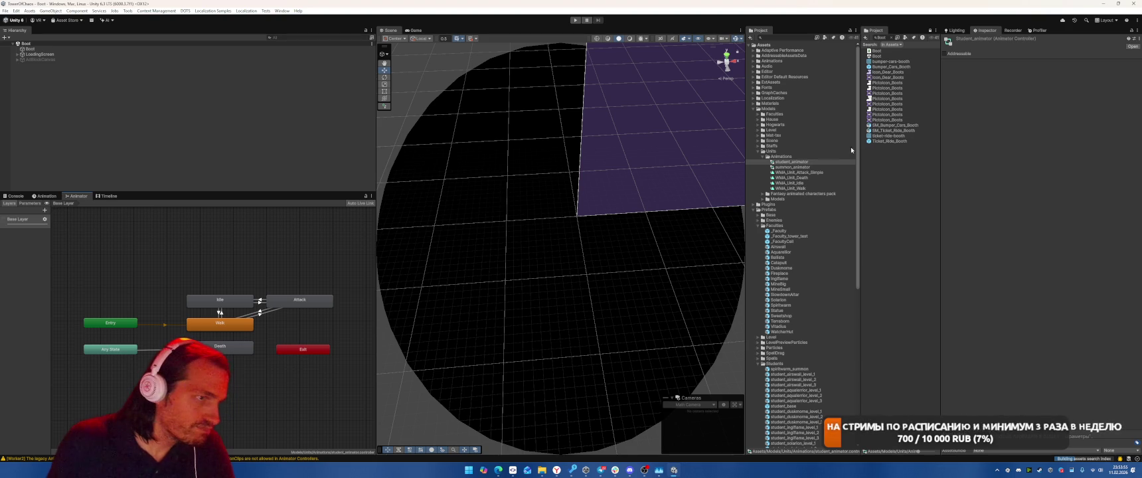
pyautogui.click(794, 162)
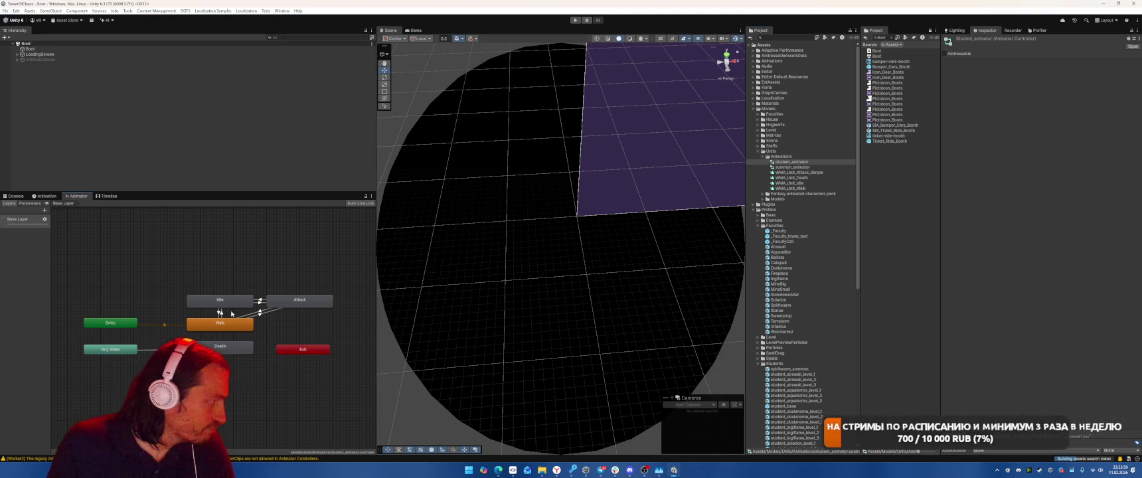
pyautogui.click(222, 300)
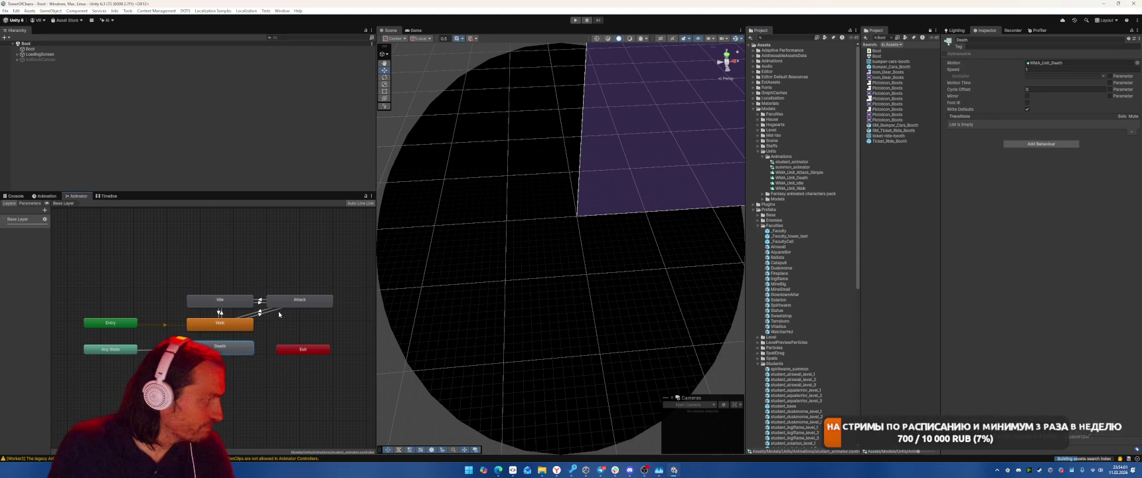
pyautogui.click(302, 299)
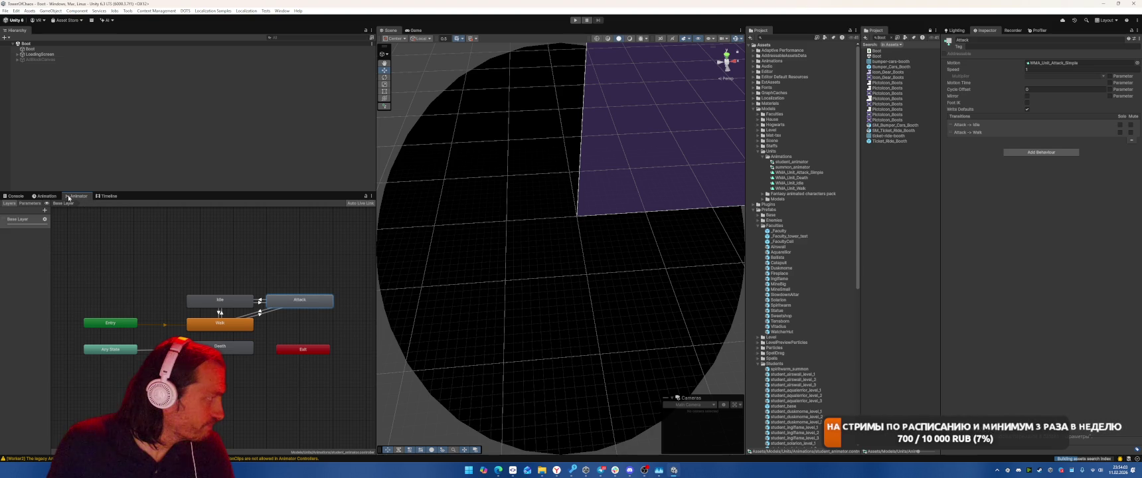
# Clear the console, close the small Animator panel and reopen student_animator in the main workspace.
pyautogui.click(14, 195)
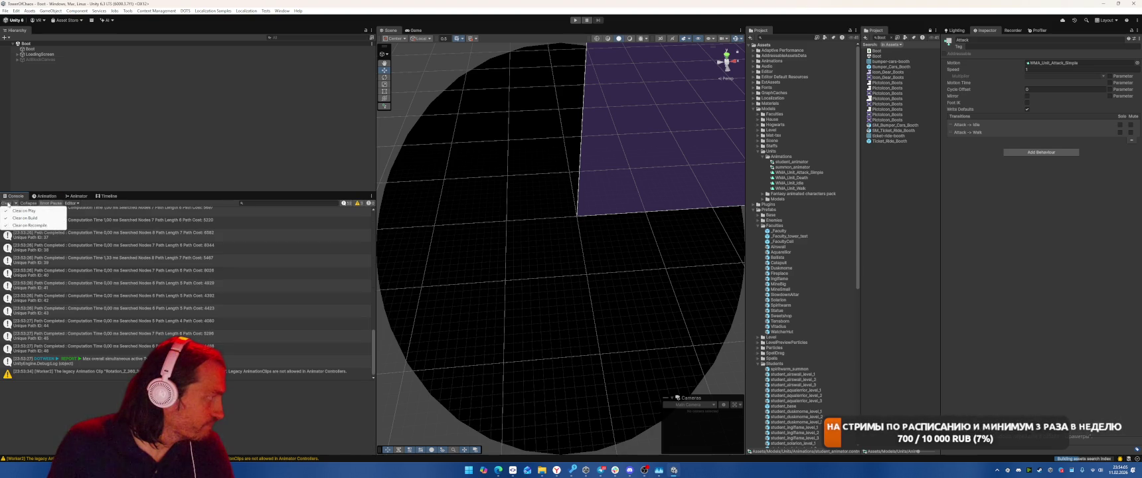
pyautogui.click(6, 202)
pyautogui.click(78, 196)
pyautogui.rightClick(86, 196)
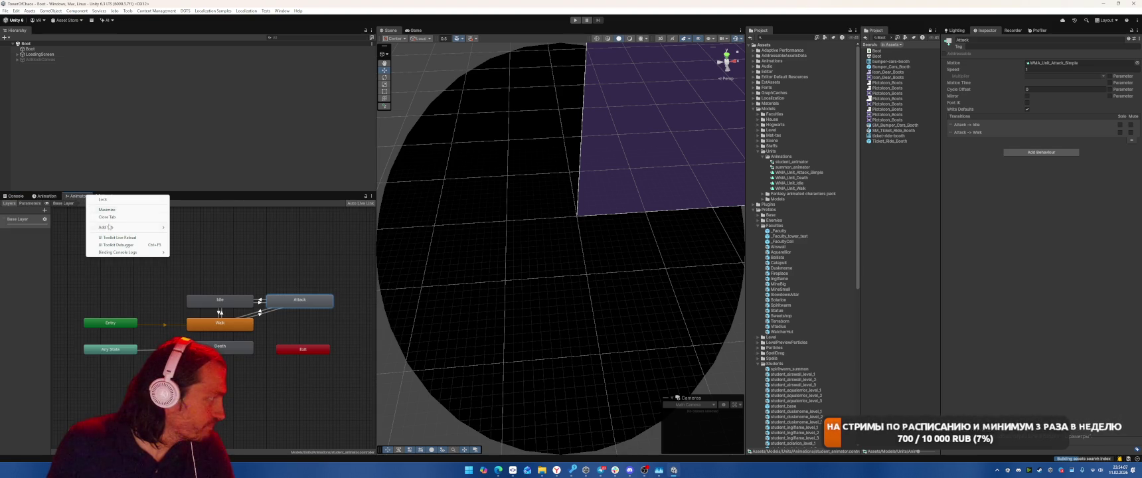
pyautogui.click(119, 217)
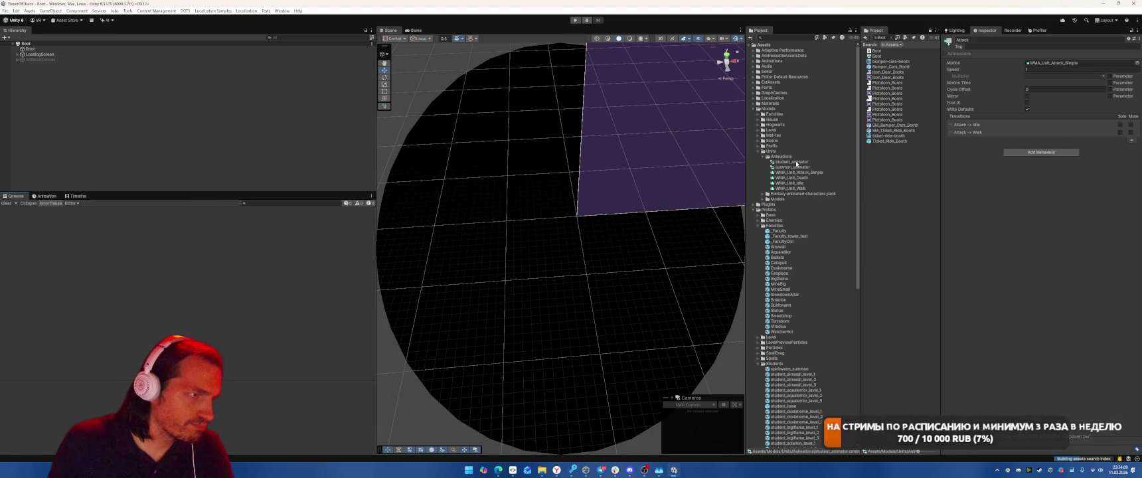
pyautogui.doubleClick(795, 162)
pyautogui.click(677, 91)
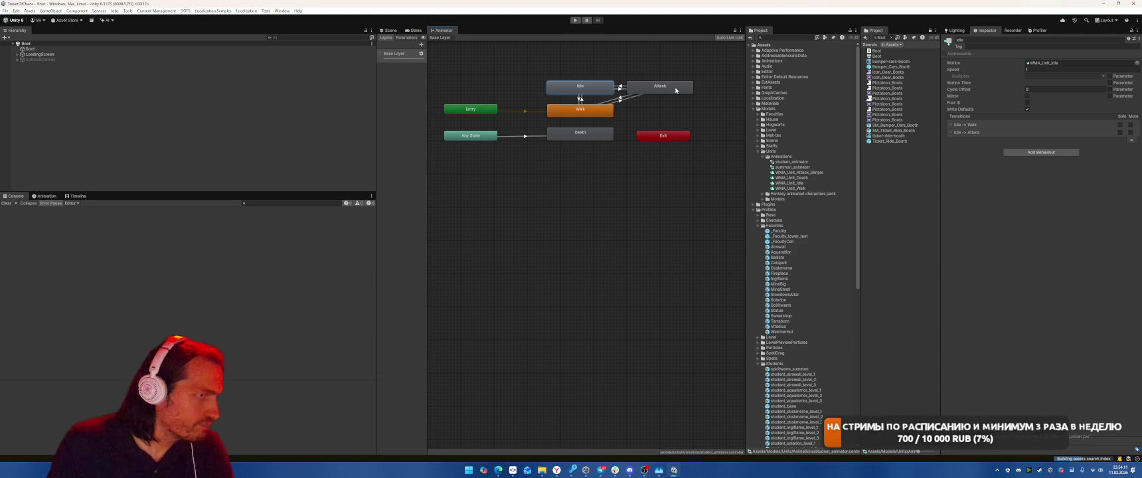
# Step through the unit models' import settings, including Unit_Vitadius_03 and the Units_texture.
pyautogui.click(582, 135)
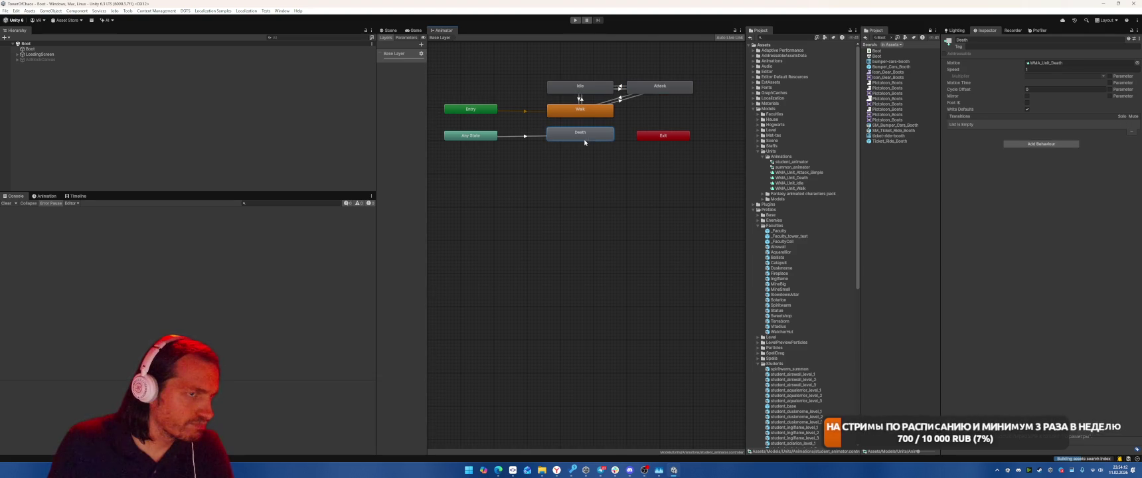
pyautogui.click(794, 193)
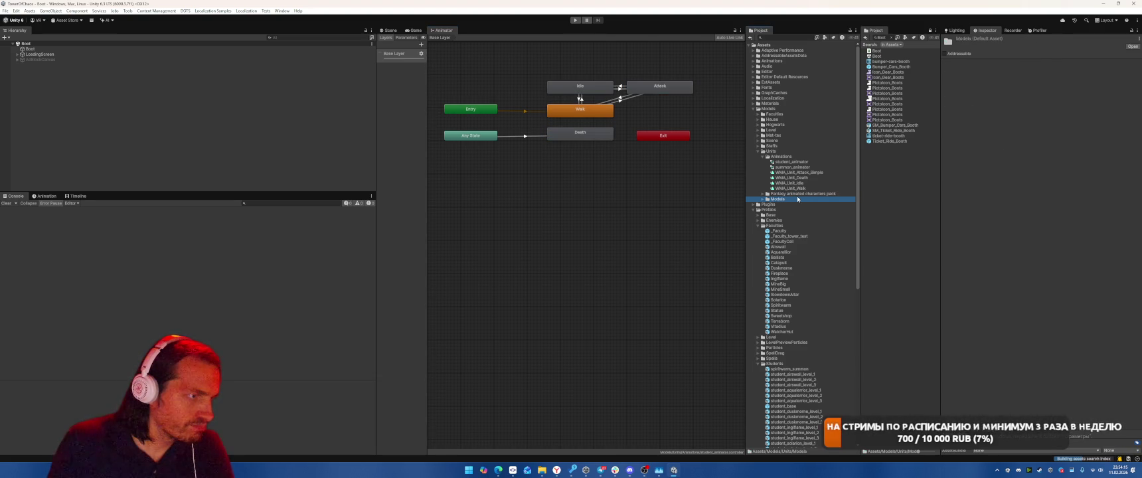
pyautogui.doubleClick(798, 198)
pyautogui.press('Down')
pyautogui.press('Down')
pyautogui.press('Down')
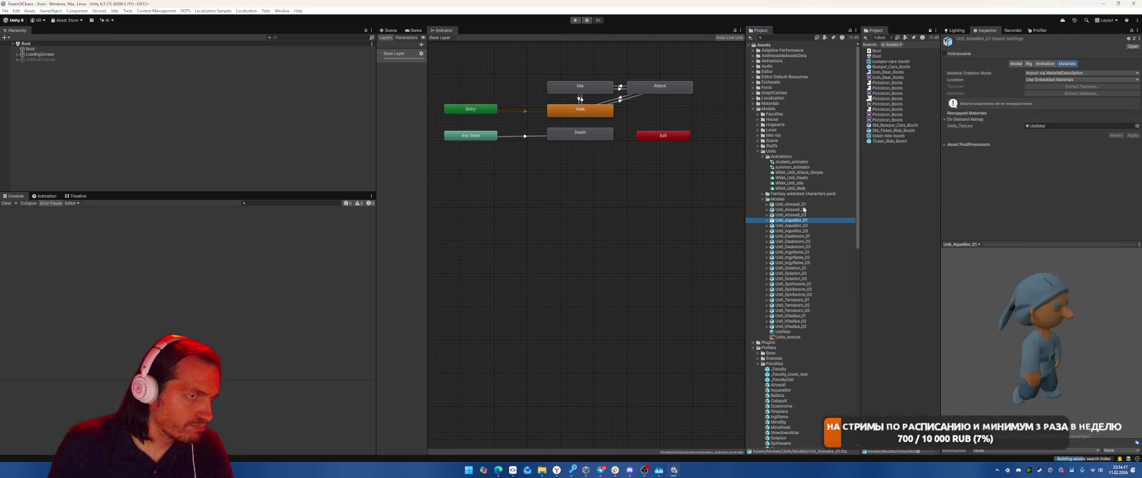
pyautogui.press('Down')
pyautogui.press('Down')
pyautogui.press('Down')
pyautogui.click(1045, 64)
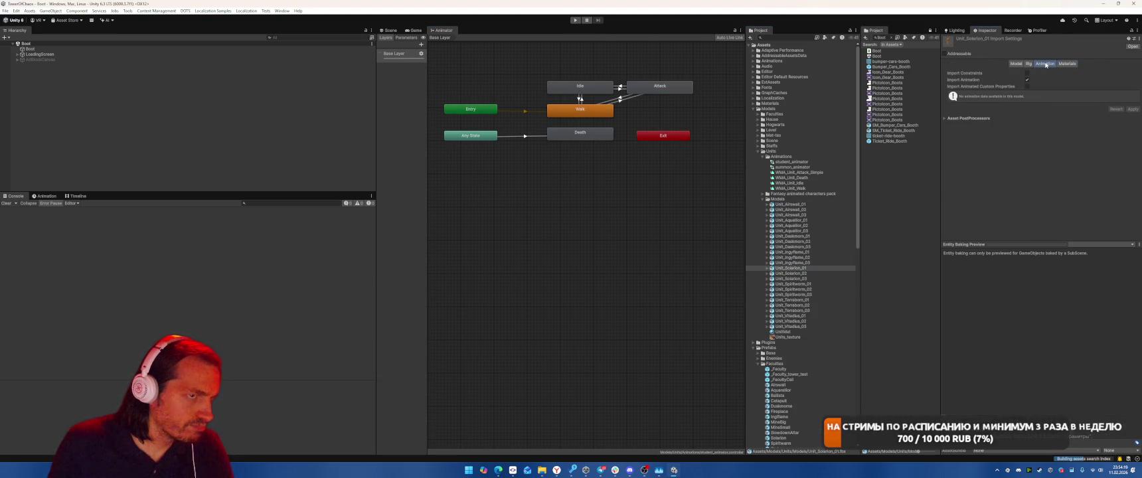
pyautogui.click(793, 326)
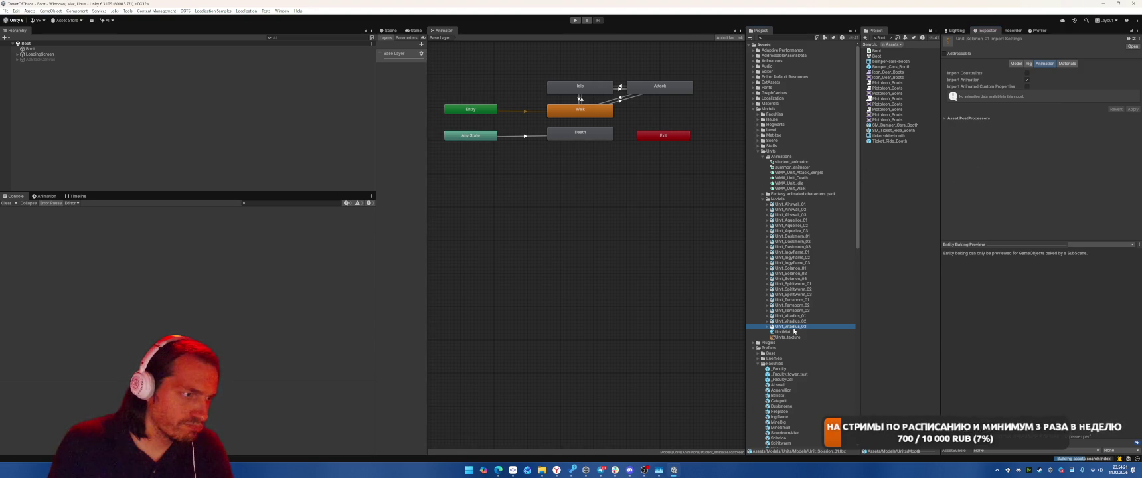
pyautogui.click(784, 337)
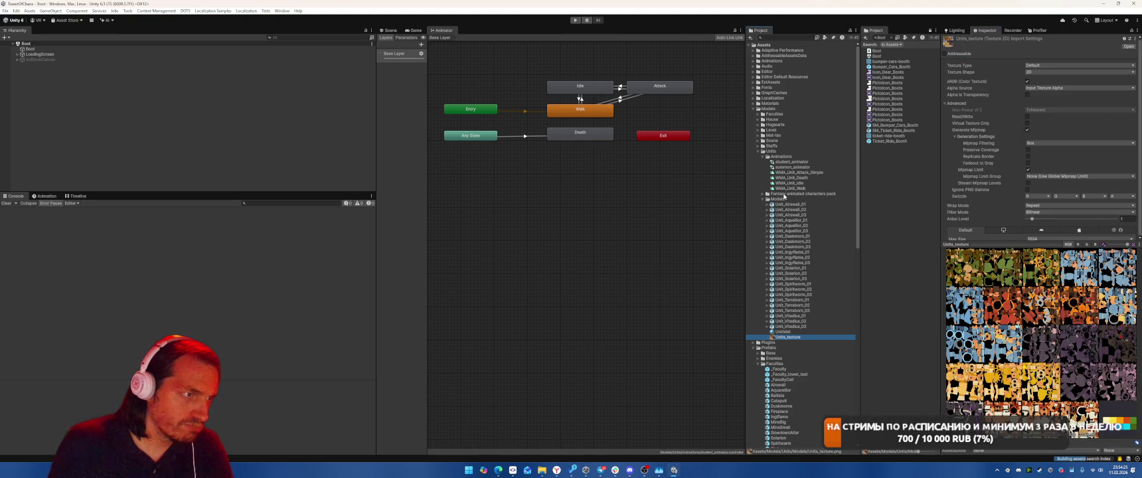
# Collapse the Animations folder and open the student_base prefab in Prefab Mode.
pyautogui.click(763, 157)
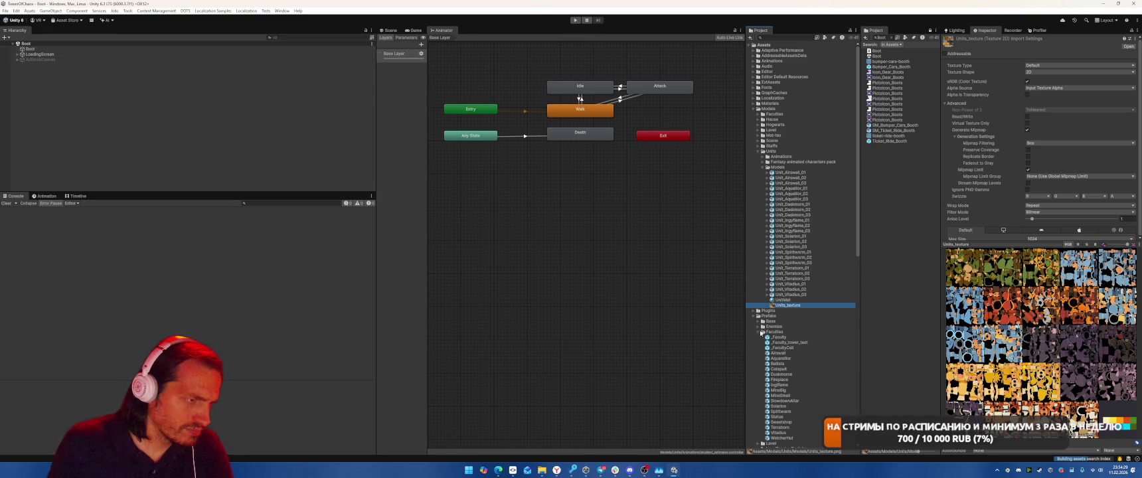
pyautogui.scroll(-5, 816, 335)
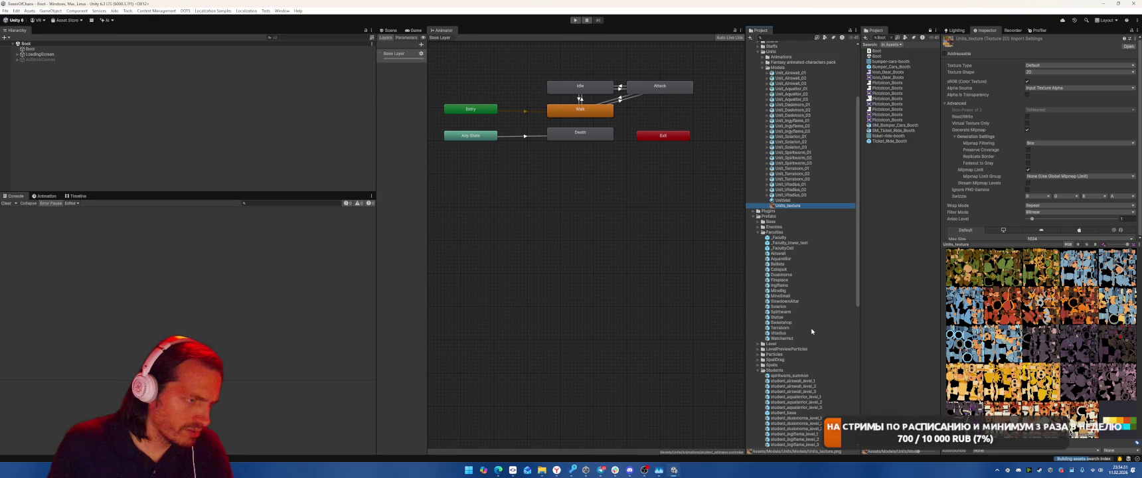
pyautogui.scroll(-3, 803, 317)
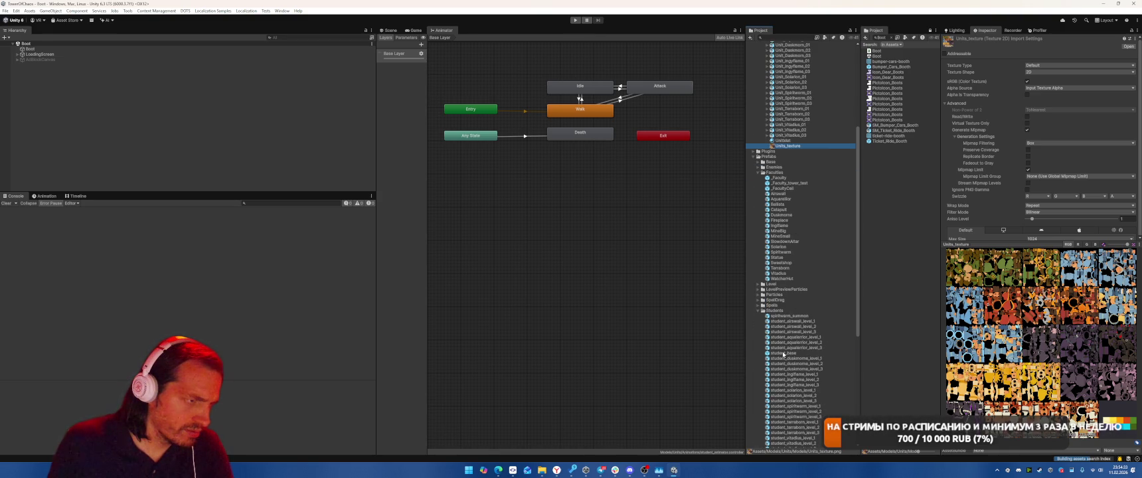
pyautogui.doubleClick(784, 354)
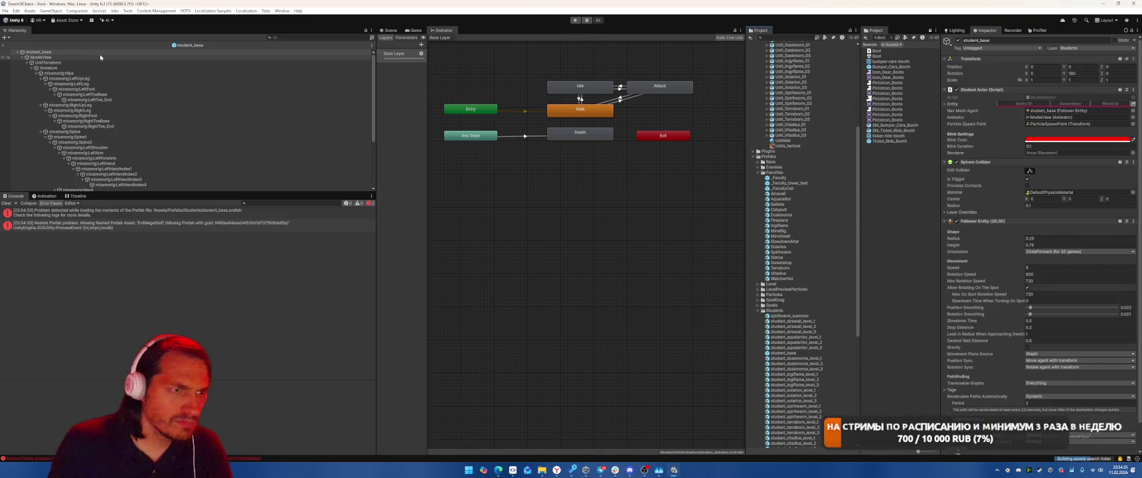
# Assign Unit_Airwall_01Avatar to the Avatar field of student_base's ModelView Animator.
pyautogui.click(1042, 118)
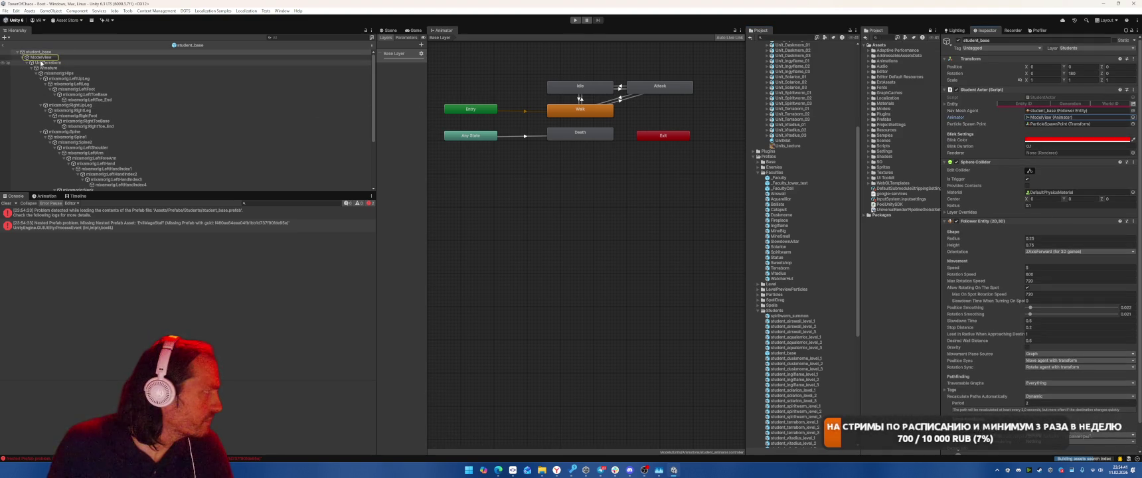
pyautogui.click(299, 57)
pyautogui.click(1067, 97)
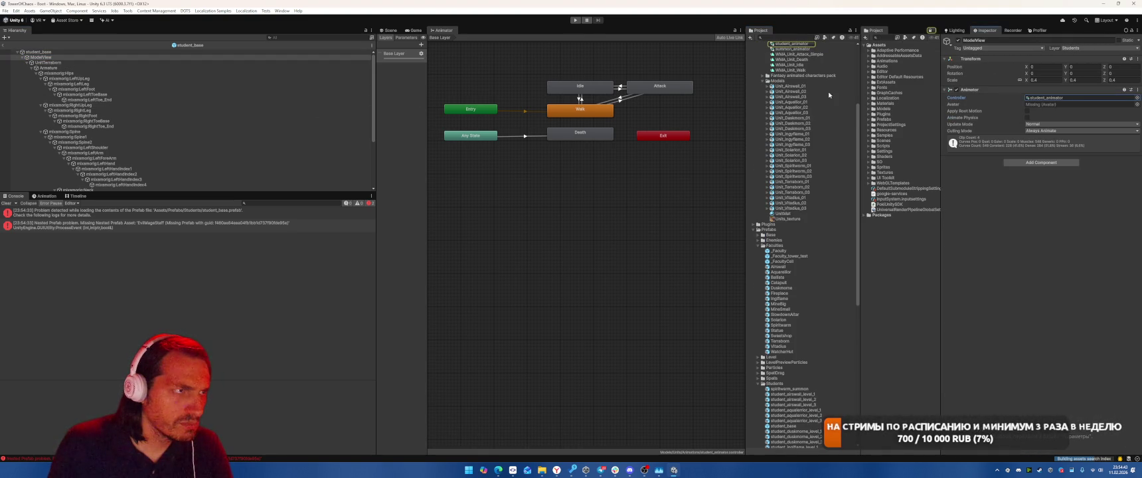
pyautogui.scroll(3, 843, 90)
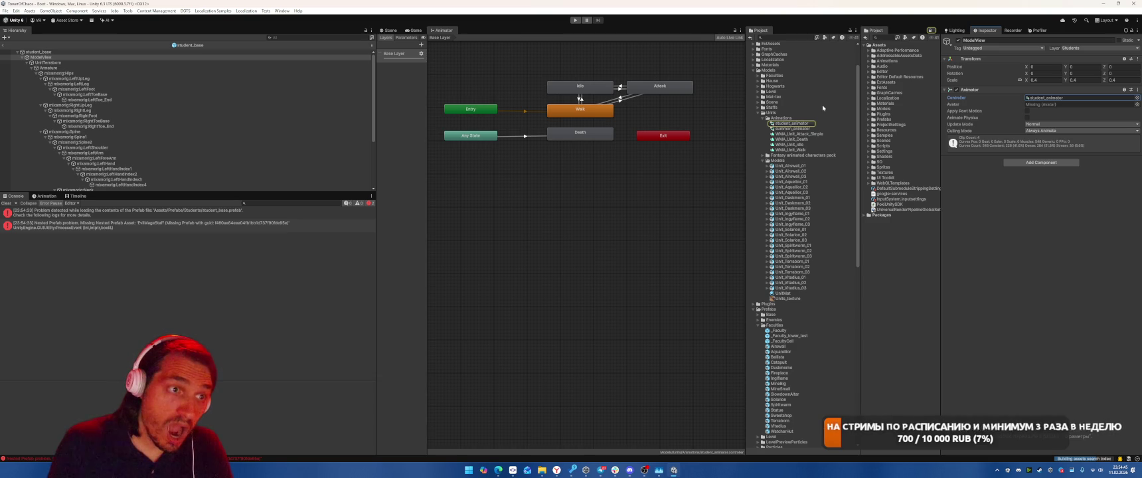
pyautogui.click(768, 167)
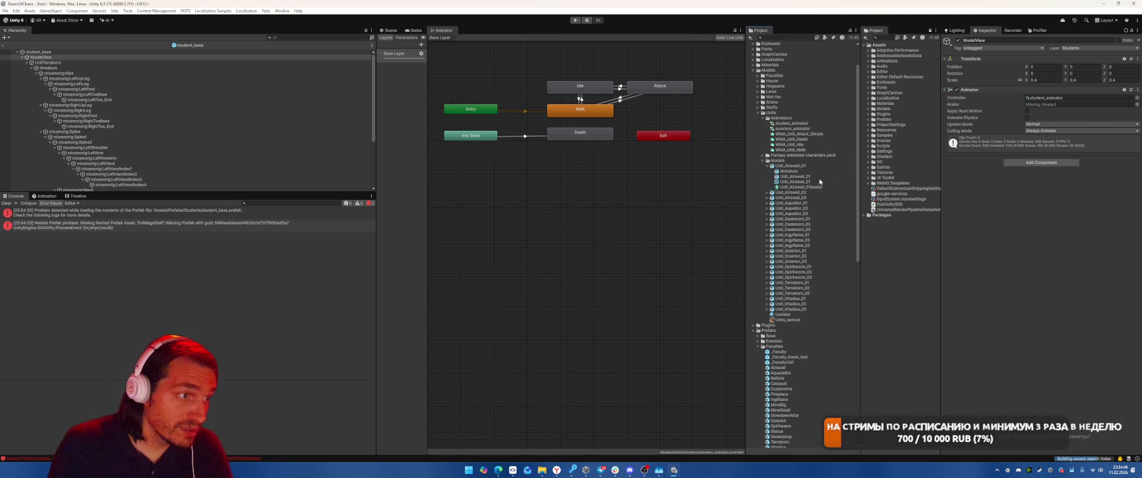
pyautogui.moveTo(1077, 105); pyautogui.dragTo(1078, 106)
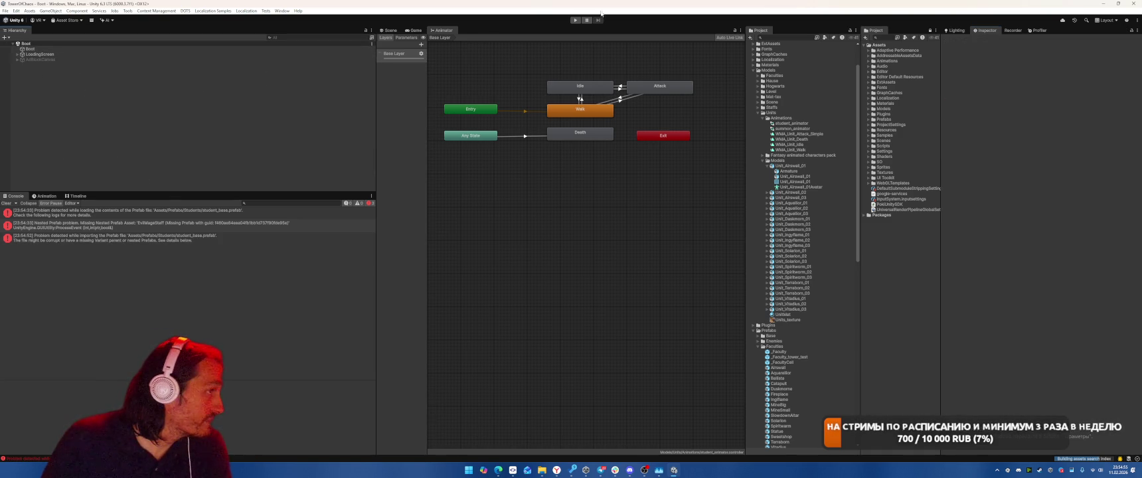
# Play Level 1-1, The Forest, run the battle wave, then stop Play mode.
pyautogui.click(575, 20)
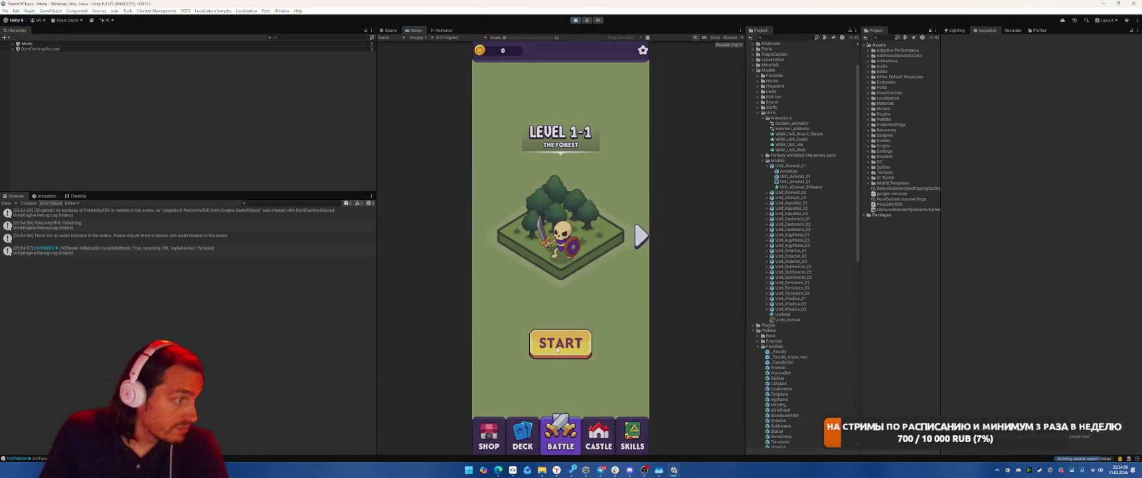
pyautogui.click(557, 350)
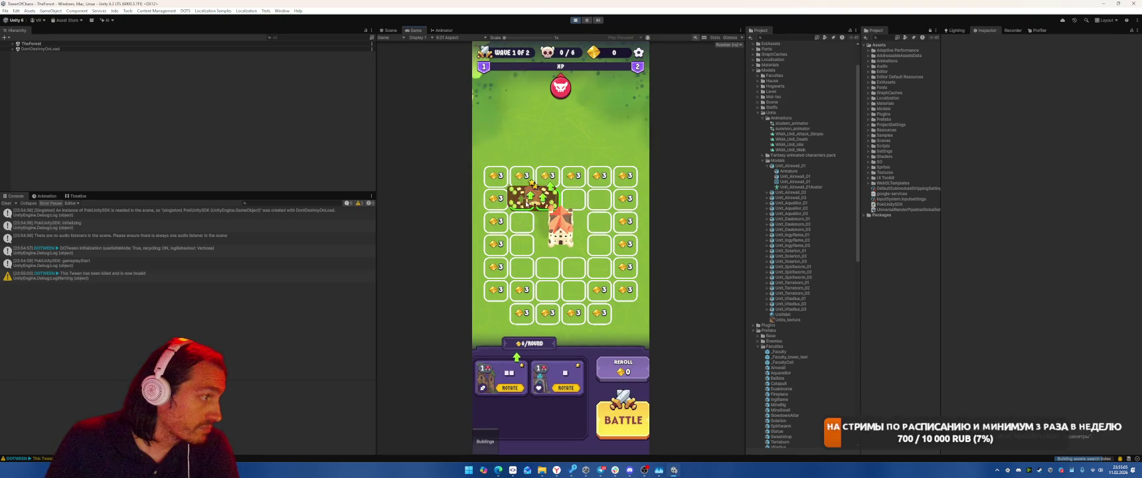
pyautogui.click(621, 417)
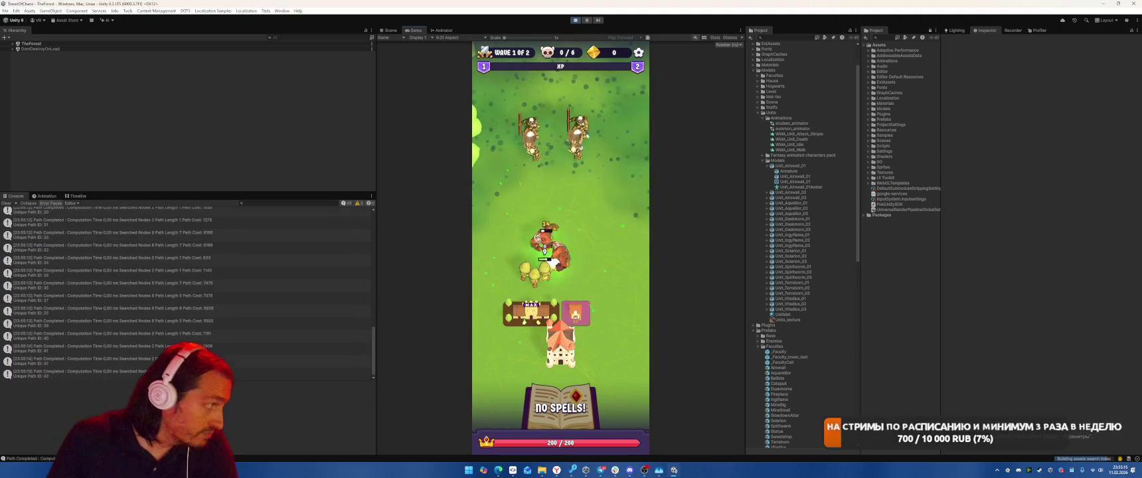
pyautogui.hotkey('ctrl', 'p')
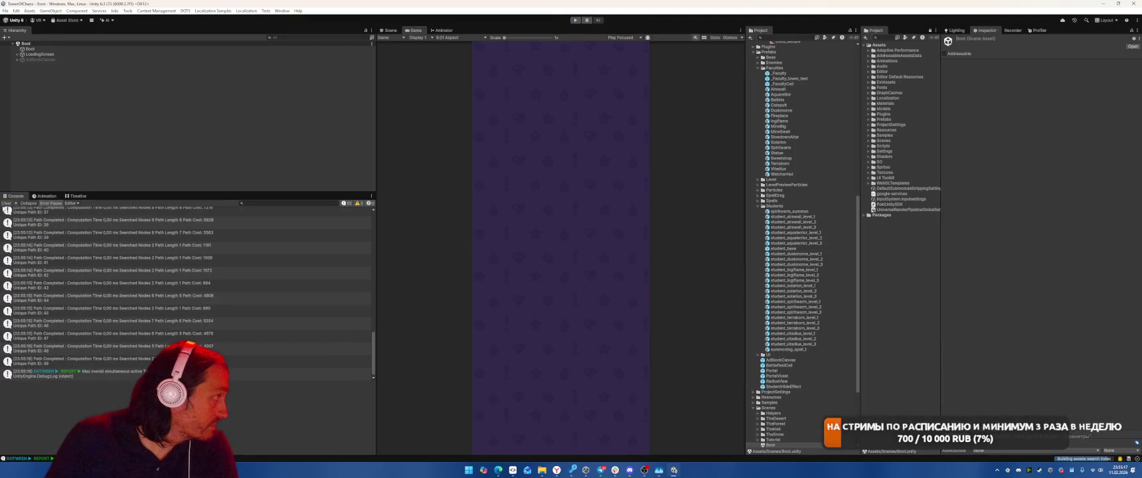
# Check File > Build Profiles, then mark the tutorial complete via Tools > Complete Tutorial.
pyautogui.click(6, 11)
pyautogui.click(31, 94)
pyautogui.click(674, 89)
pyautogui.click(127, 10)
pyautogui.click(158, 58)
pyautogui.click(127, 11)
pyautogui.click(153, 65)
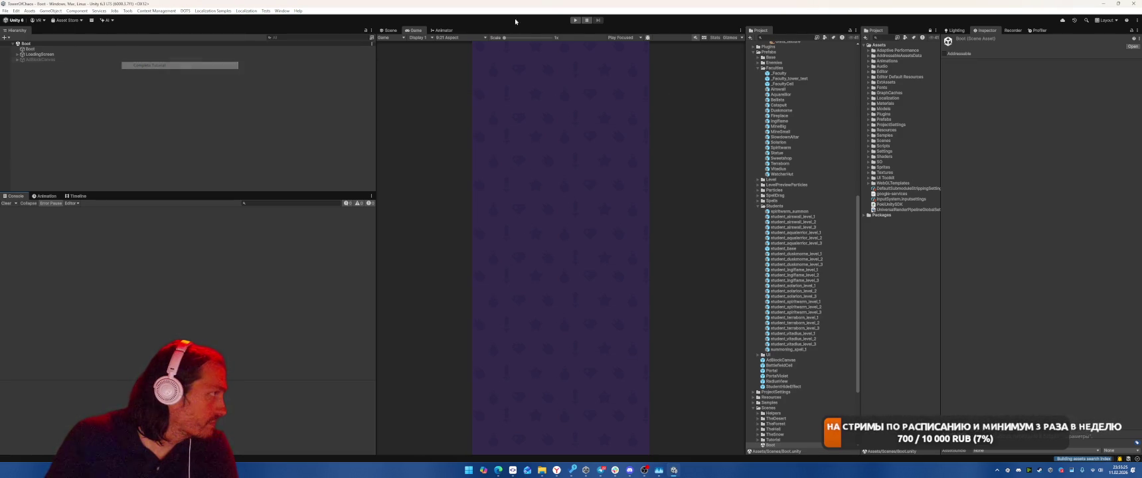
# Run the game, unlock Соларион for 50 coins, equip it and view the Молния spell.
pyautogui.click(576, 21)
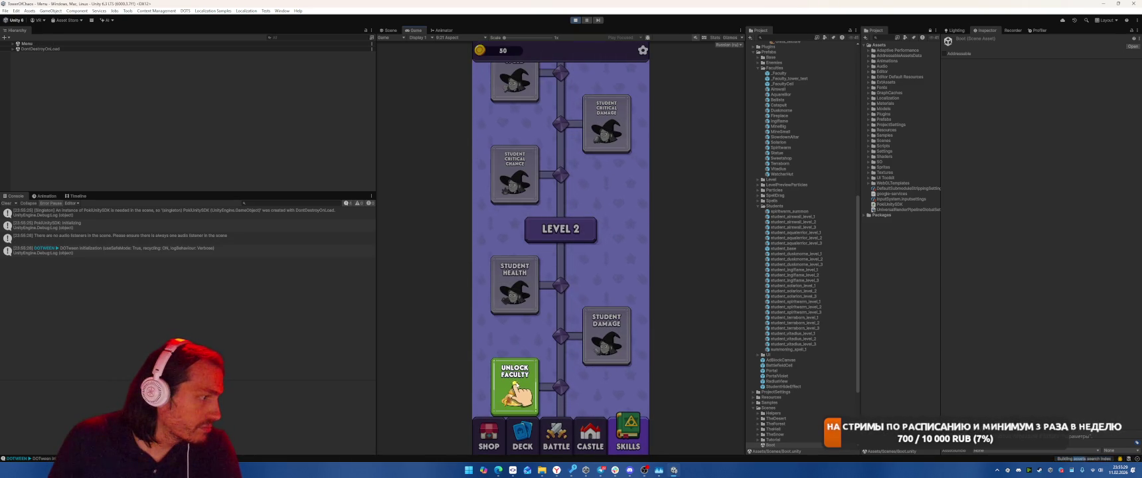
pyautogui.click(601, 359)
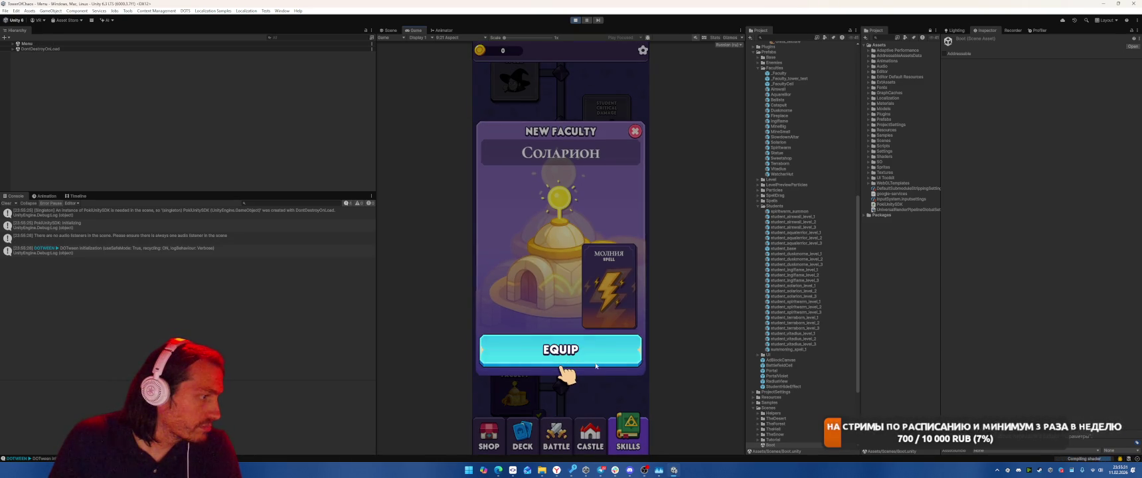
pyautogui.click(492, 238)
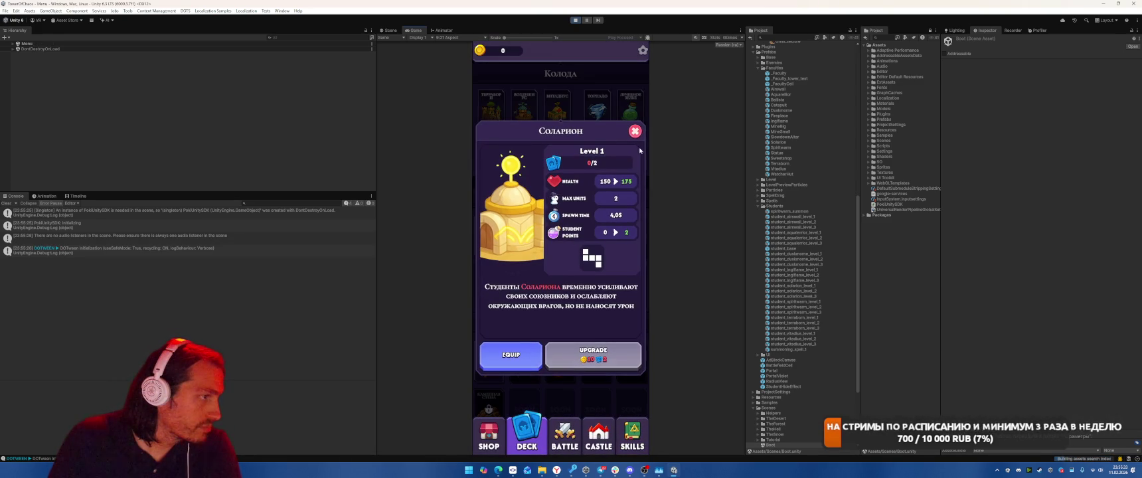
pyautogui.click(510, 354)
pyautogui.click(630, 154)
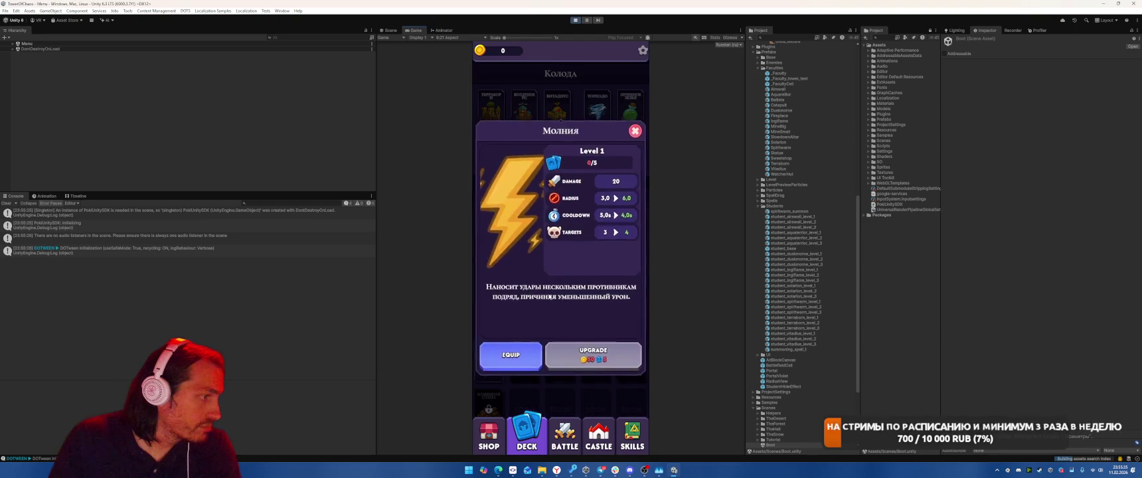
pyautogui.click(634, 130)
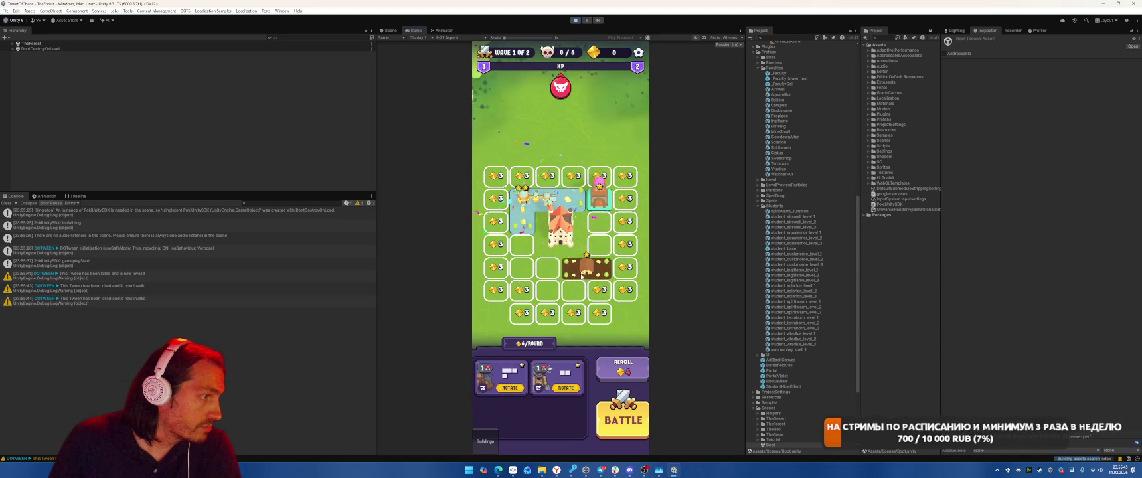
# Place a 2-cell building, fight the wave choosing Meteor, then open the NullReferenceException source.
pyautogui.moveTo(575, 270)
pyautogui.mouseDown()
pyautogui.moveTo(601, 255)
pyautogui.moveTo(498, 292)
pyautogui.moveTo(529, 249)
pyautogui.mouseUp()
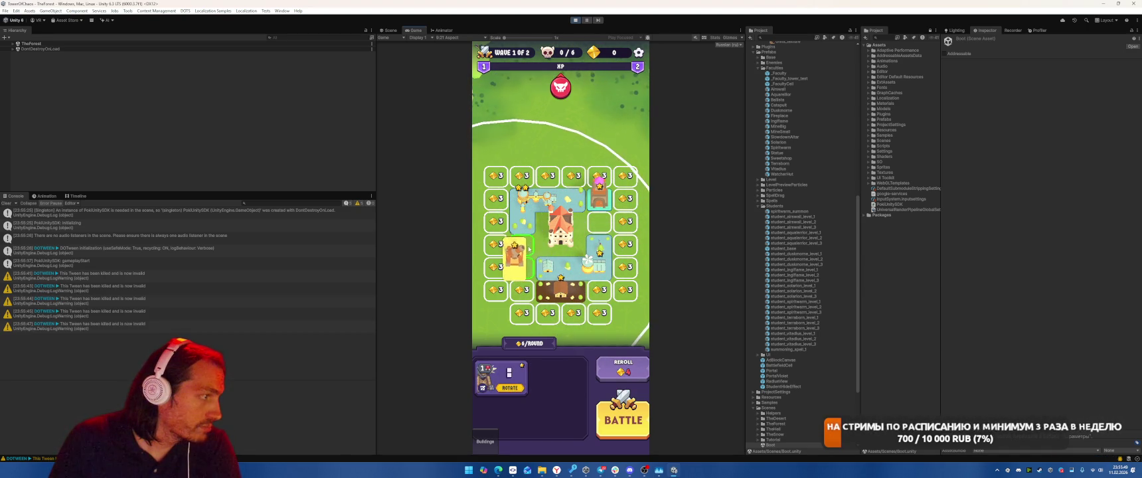
pyautogui.click(623, 420)
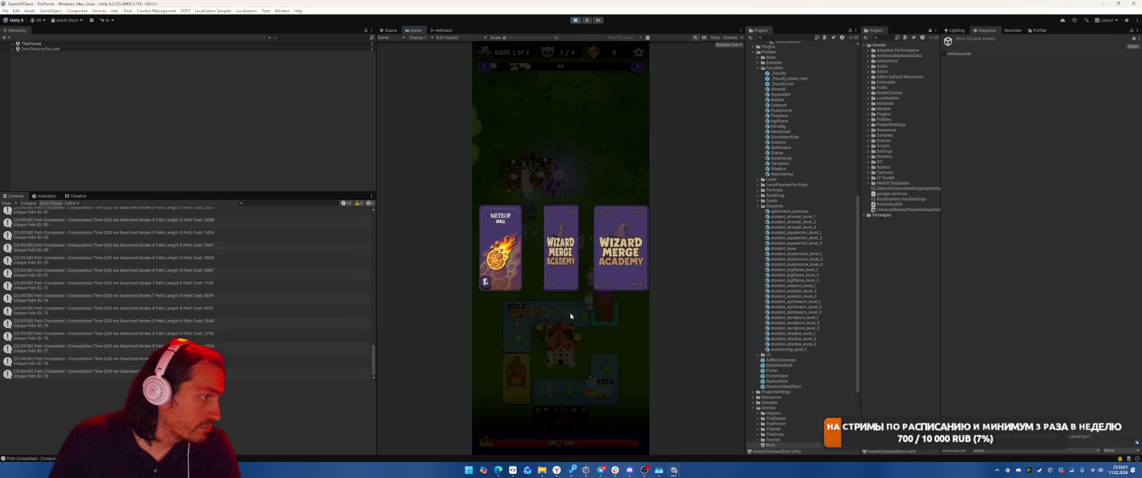
pyautogui.click(577, 280)
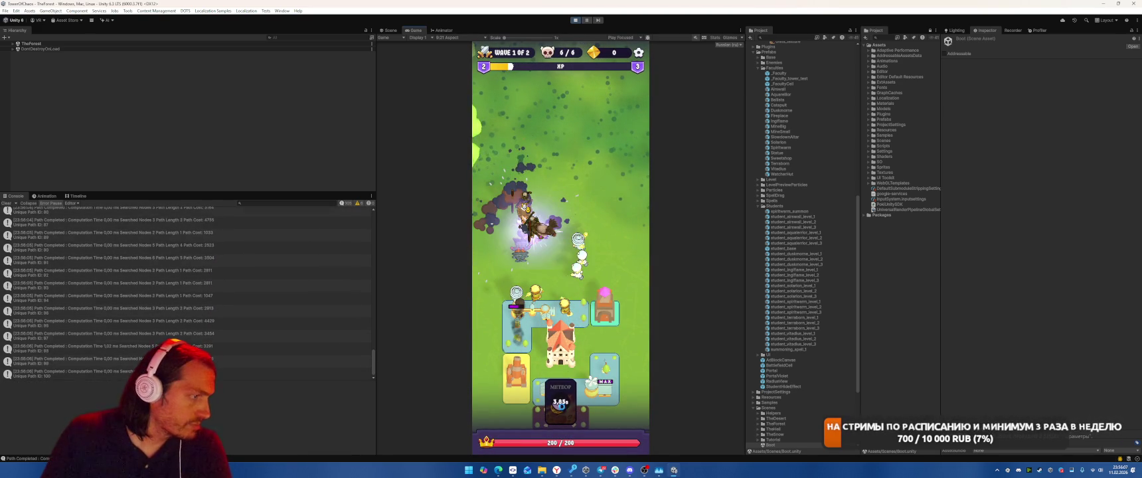
pyautogui.click(270, 362)
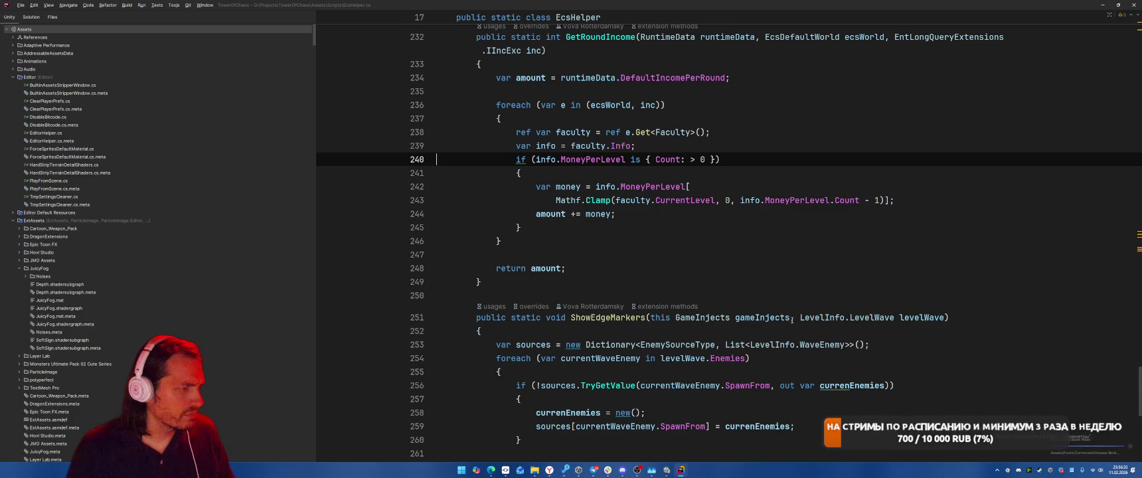
# Add an 'info &&' null check to the line 240 condition in GetRoundIncome.
pyautogui.press('ctrl')
pyautogui.scroll(1, 596, 202)
pyautogui.click(536, 173)
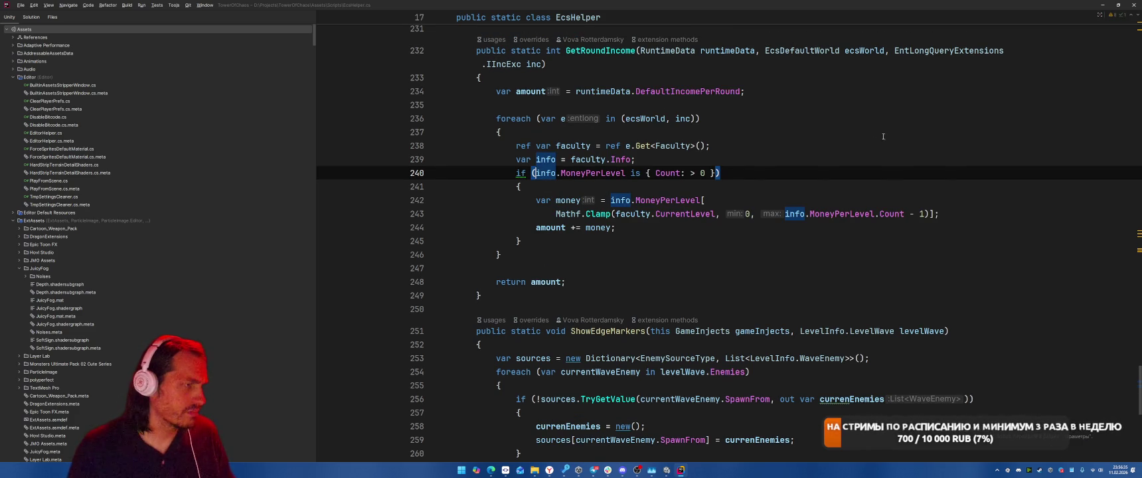
pyautogui.scroll(1, 867, 146)
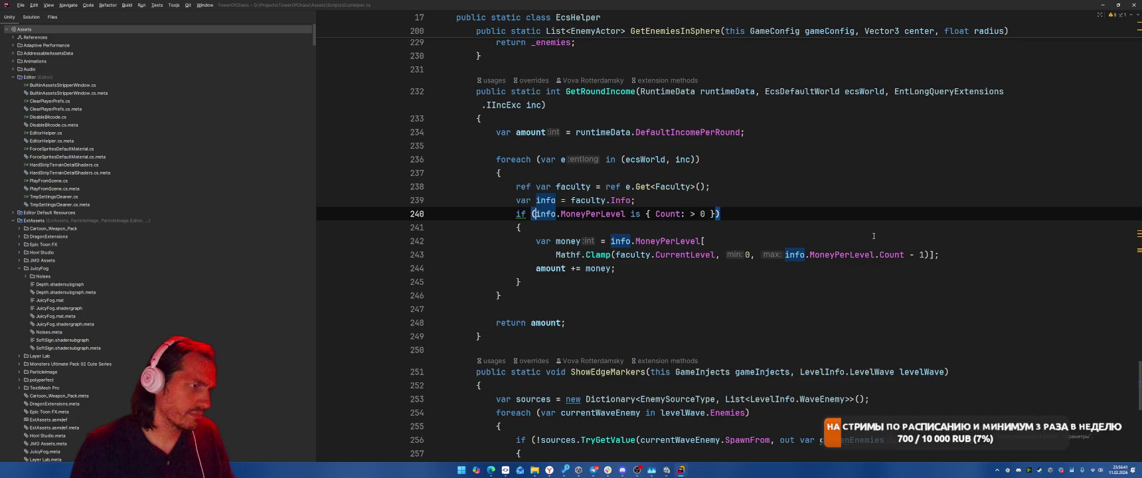
pyautogui.press('Left')
pyautogui.write('in')
pyautogui.press('Return')
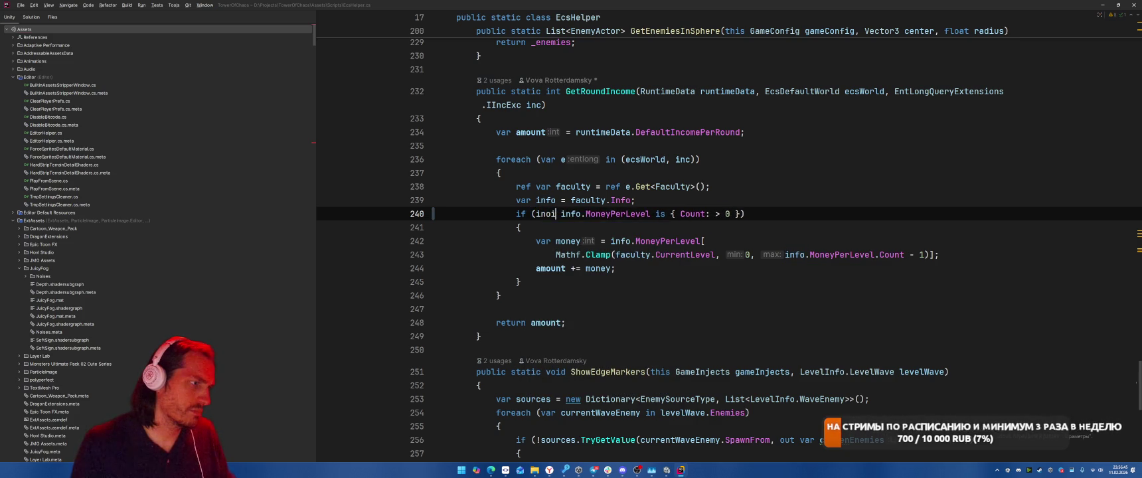
pyautogui.write('^^')
pyautogui.press('BackSpace')
pyautogui.press('BackSpace')
pyautogui.write('&&')
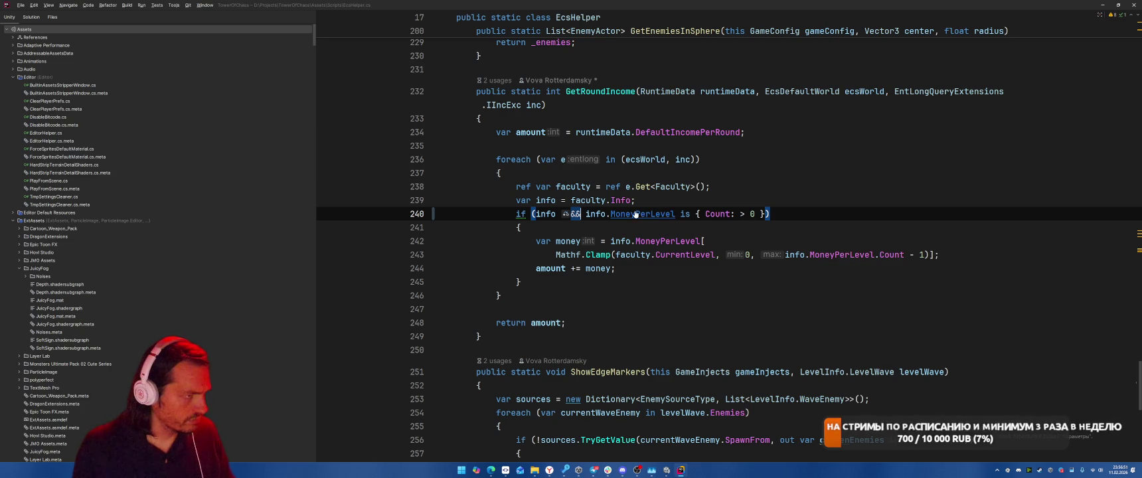
# Try the access-expression quick-fix on the Count pattern, then undo it and dismiss the suggestions.
pyautogui.click(695, 214)
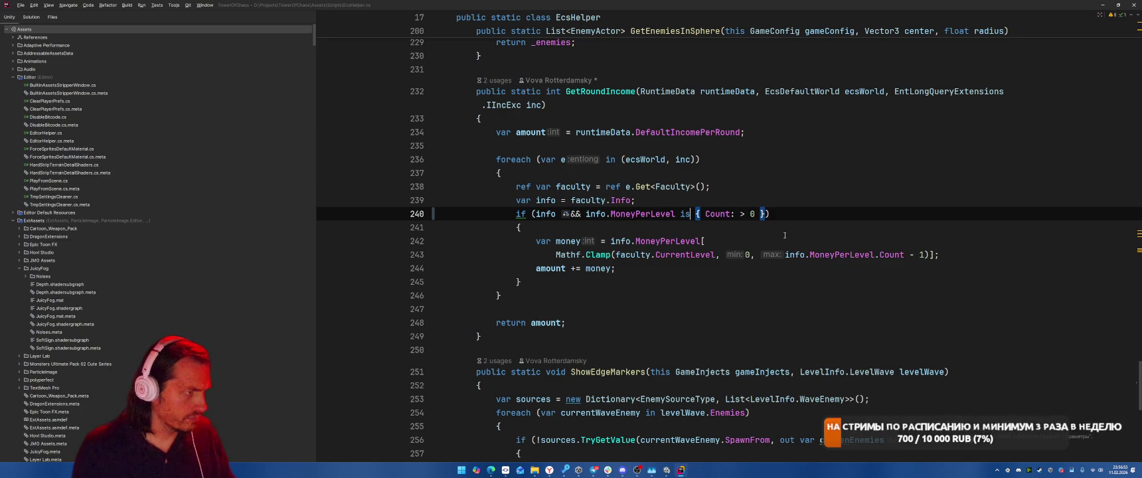
pyautogui.hotkey('alt', 'Return')
pyautogui.press('Down')
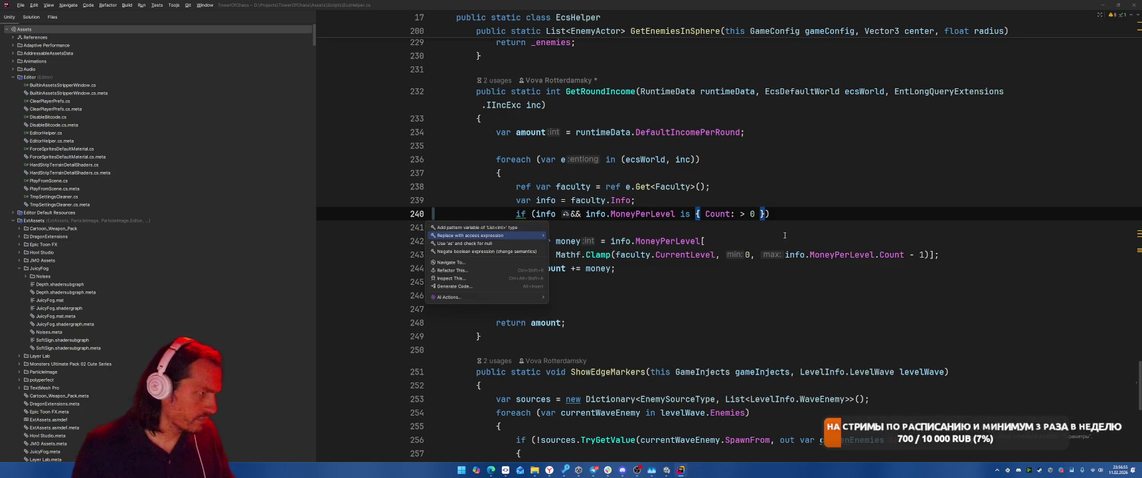
pyautogui.press('Return')
pyautogui.hotkey('ctrl', 'z')
pyautogui.hotkey('alt', 'Return')
pyautogui.press('Down')
pyautogui.press('Down')
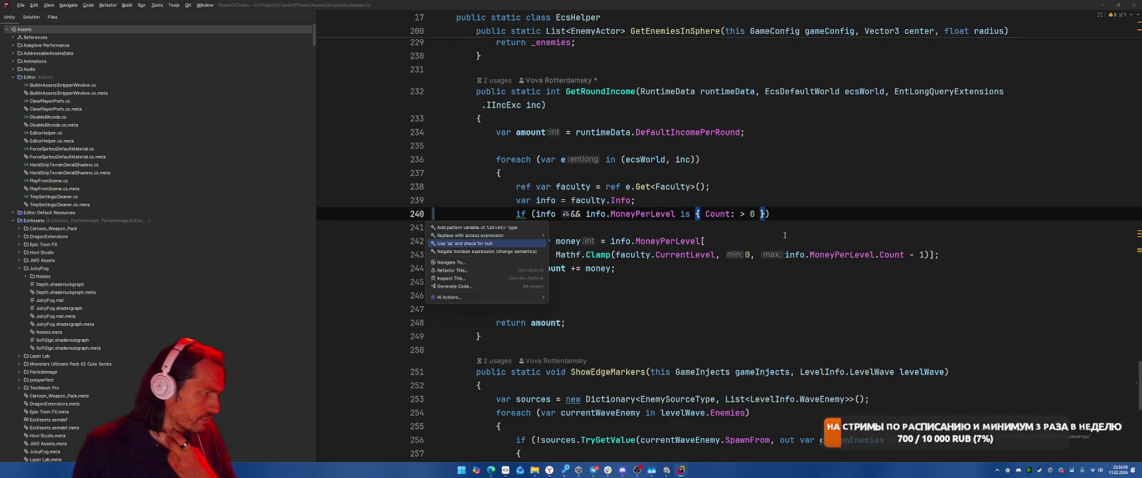
pyautogui.press('Up')
pyautogui.press('Up')
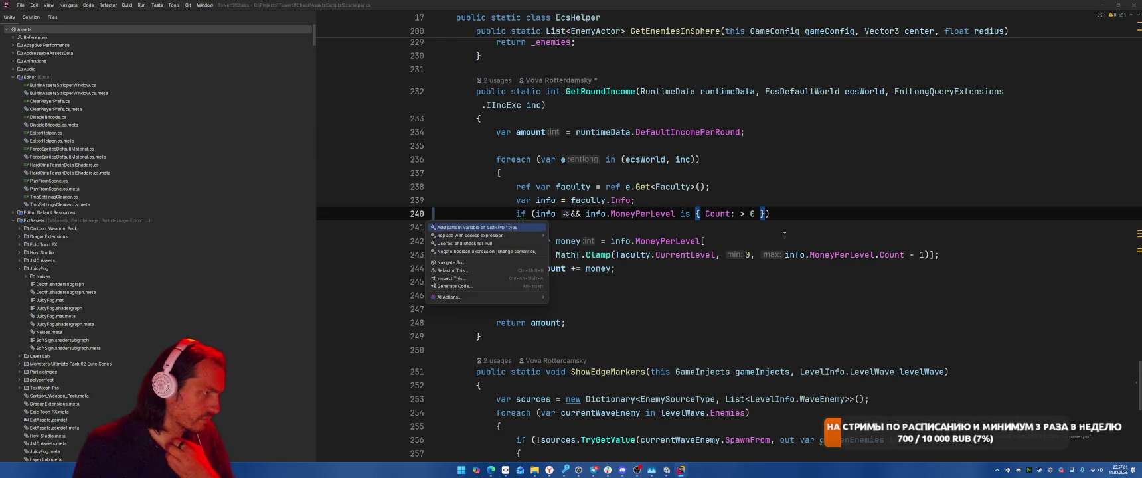
pyautogui.press('Down')
pyautogui.press('Right')
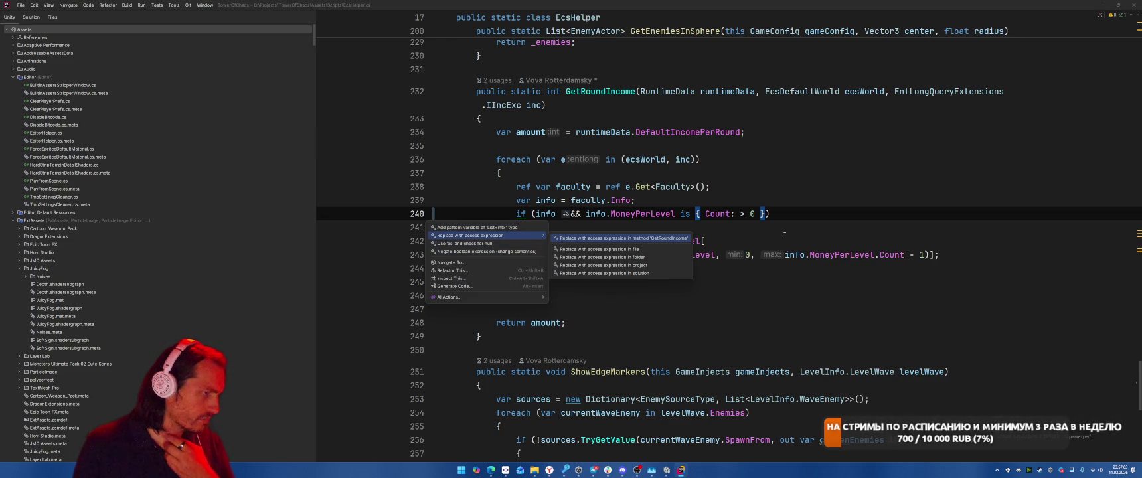
pyautogui.press('Left')
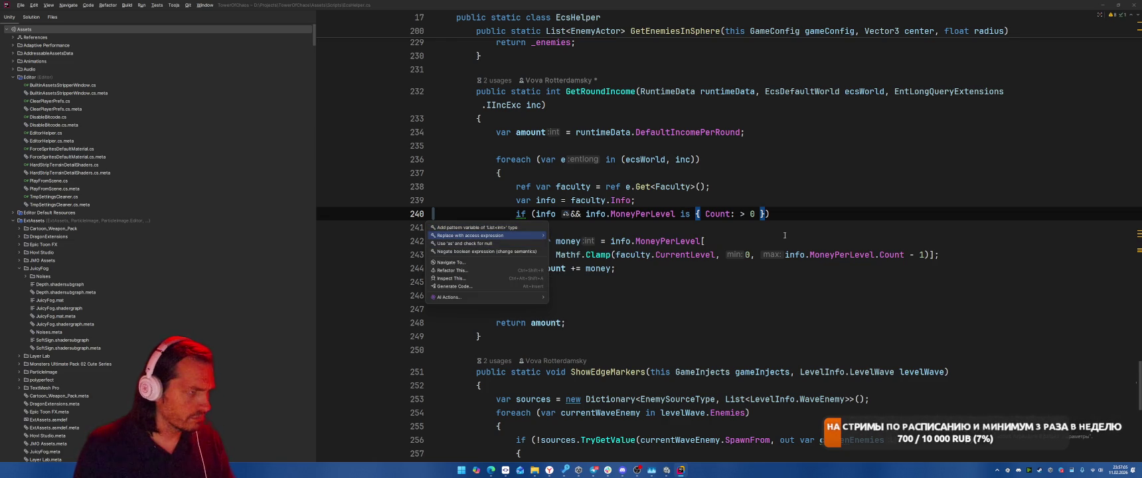
pyautogui.press('Escape')
# Replace the Count check with '!= null' and merge it into 'MoneyPerLevel is { Count: > 0 }'.
pyautogui.hotkey('ctrl', 'Right')
pyautogui.hotkey('shift', 'End')
pyautogui.hotkey('shift', 'Left')
pyautogui.press('Delete')
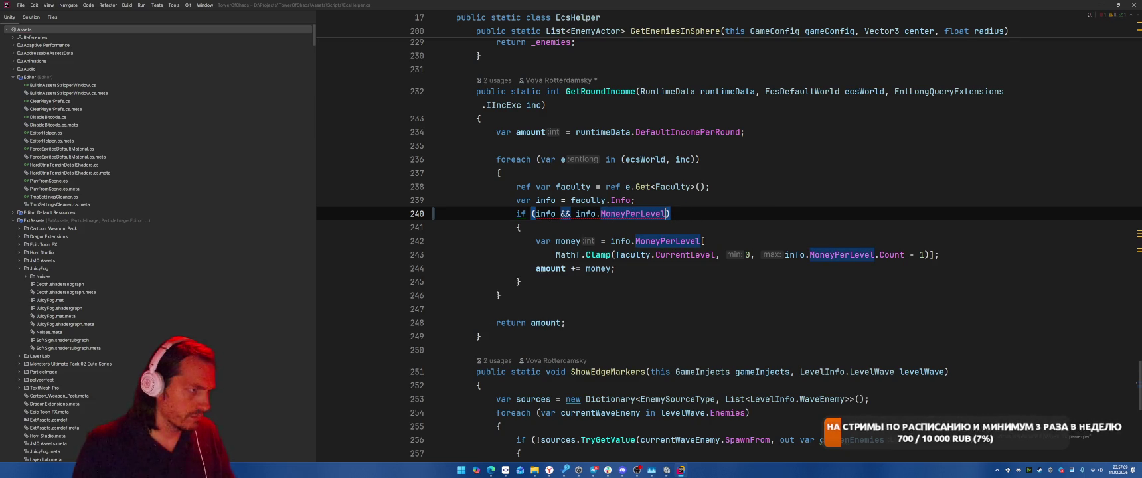
pyautogui.write('!= n')
pyautogui.press('Tab')
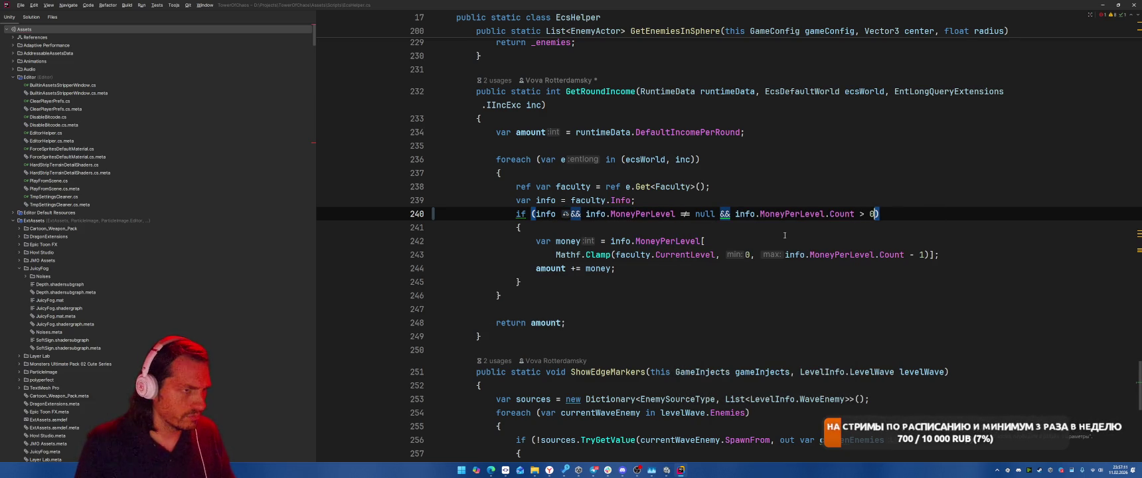
pyautogui.hotkey('alt', 'Return')
pyautogui.press('Return')
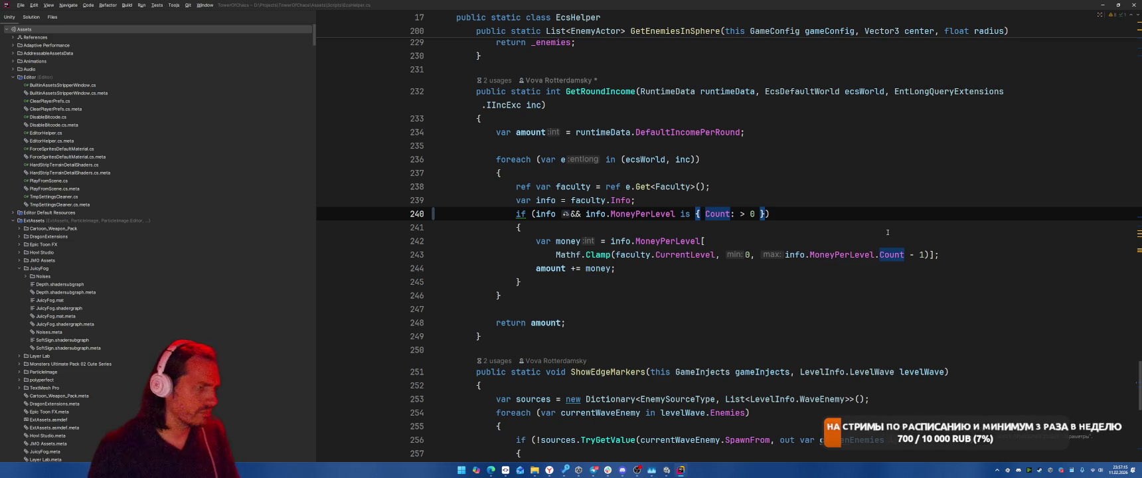
pyautogui.click(545, 199)
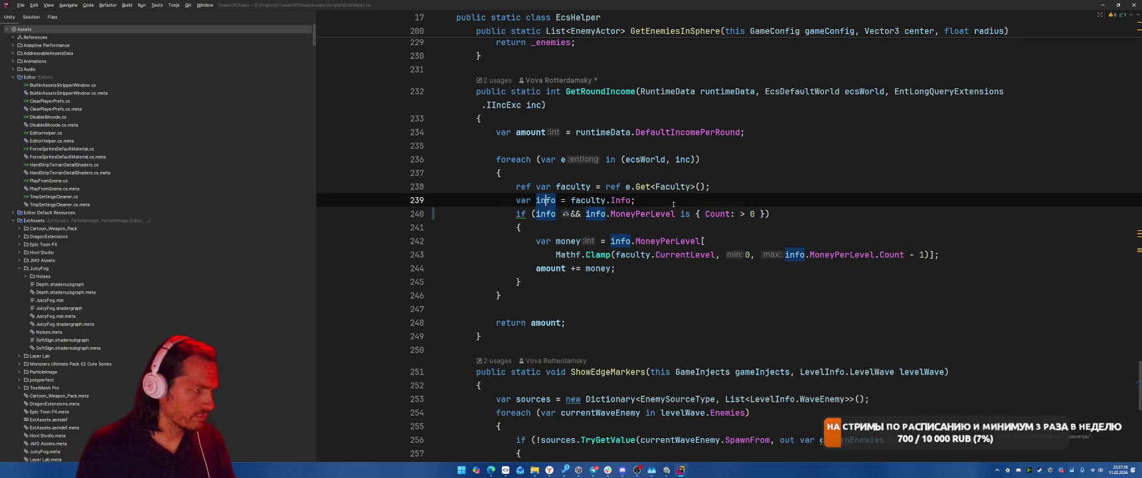
# Find usages of the Faculty Info field and open its assignment at FacultyActor.cs line 68.
pyautogui.click(614, 200)
pyautogui.keyDown('ctrl'); pyautogui.click(614, 199); pyautogui.keyUp('ctrl')
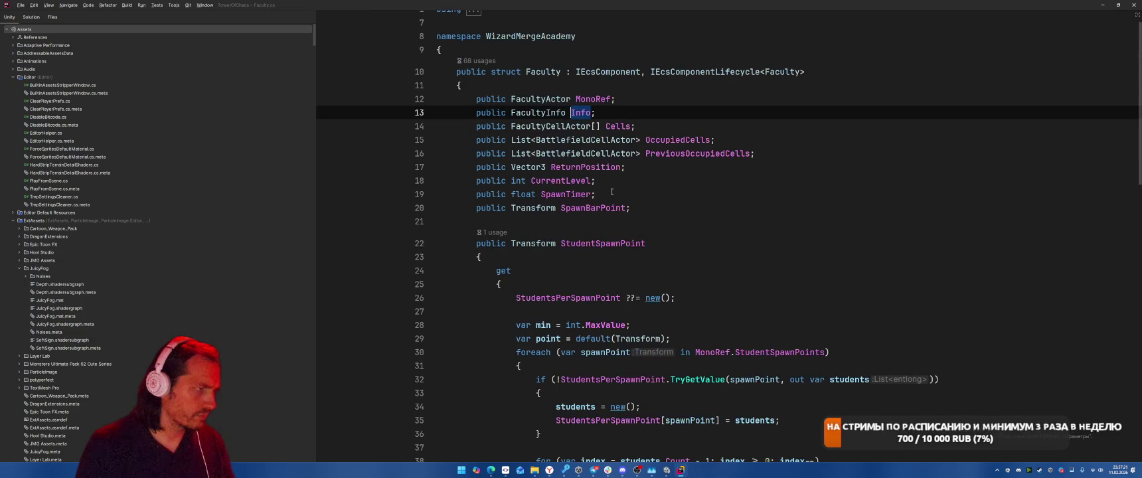
pyautogui.rightClick(583, 111)
pyautogui.click(610, 167)
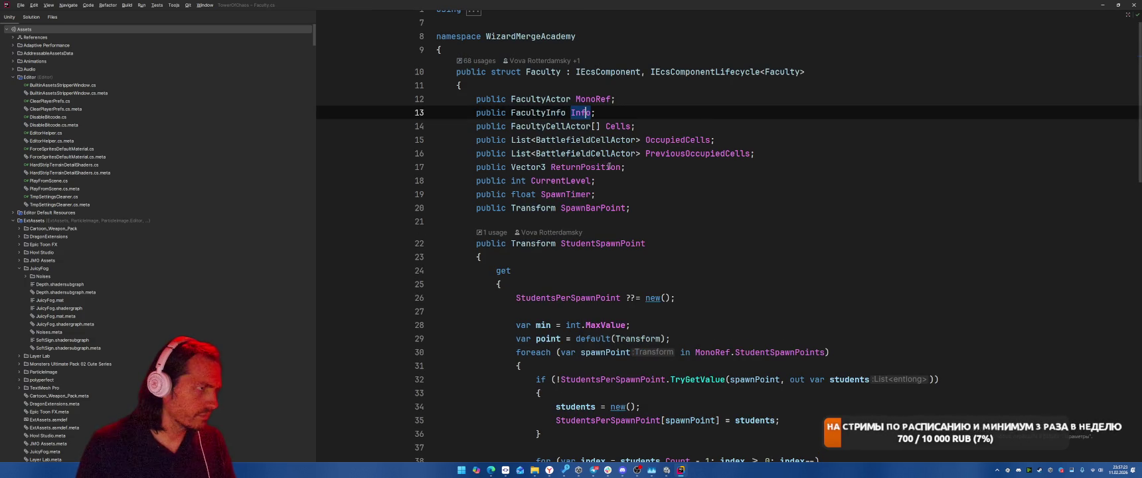
pyautogui.click(5, 399)
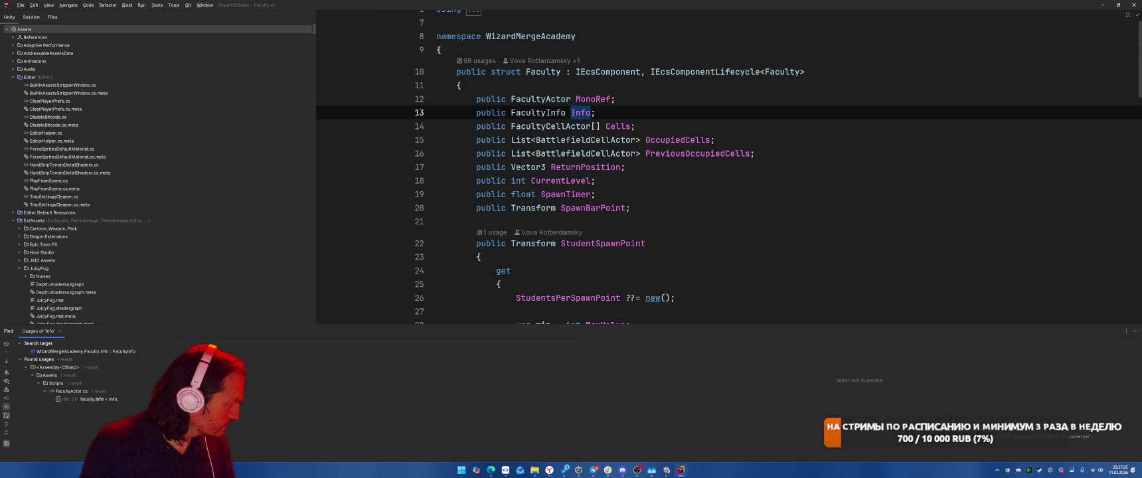
pyautogui.doubleClick(100, 399)
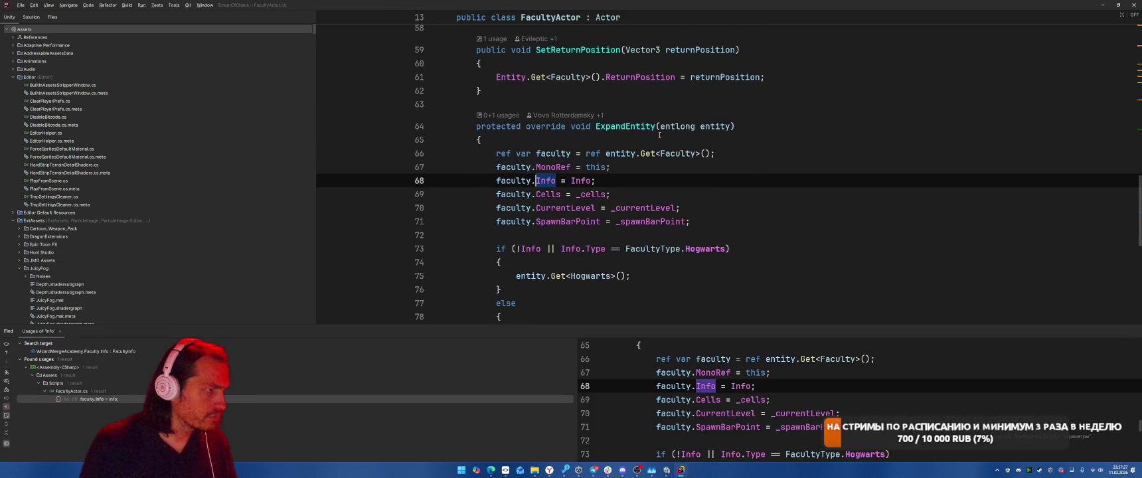
# Navigate back through the Info declaration and return to the Unity Editor.
pyautogui.scroll(-1, 802, 189)
pyautogui.scroll(2, 802, 189)
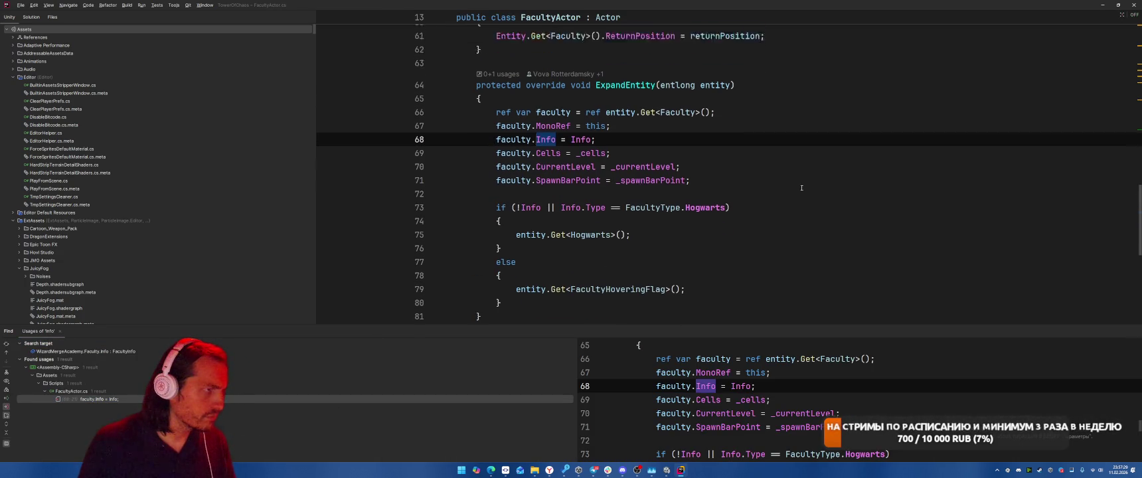
pyautogui.hotkey('ctrl', 'alt', 'Left')
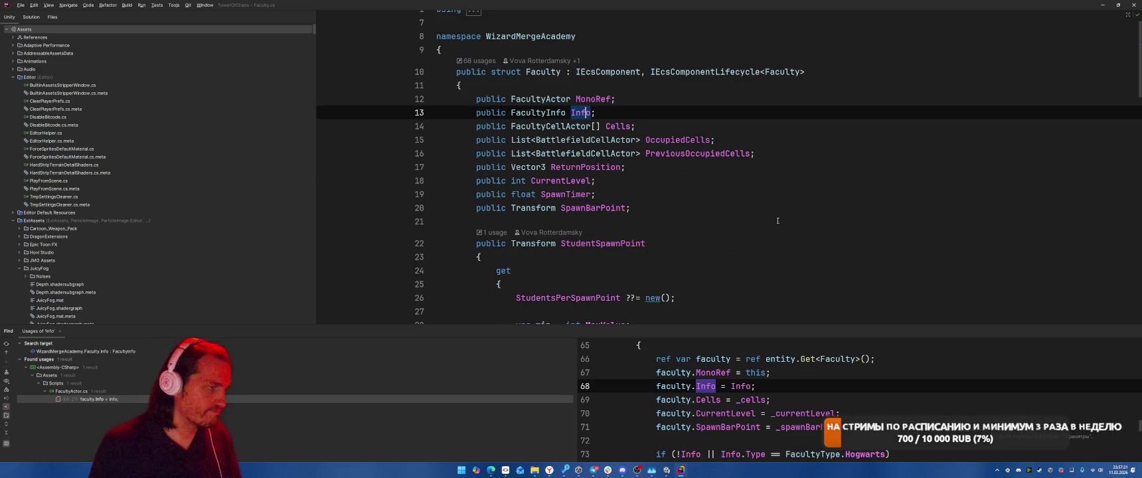
pyautogui.hotkey('ctrl', 'alt', 'Left')
pyautogui.scroll(-2, 771, 219)
pyautogui.scroll(2, 768, 217)
pyautogui.hotkey('alt', 'Tab')
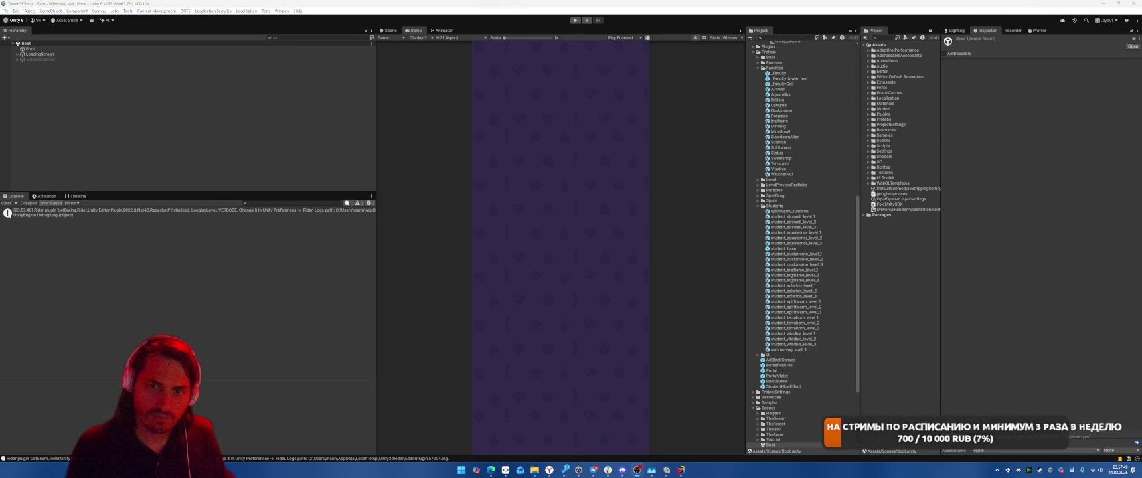
# Run the game, toggle between its Deck and Shop screens, then orbit the Scene view around the deck panel.
pyautogui.click(575, 21)
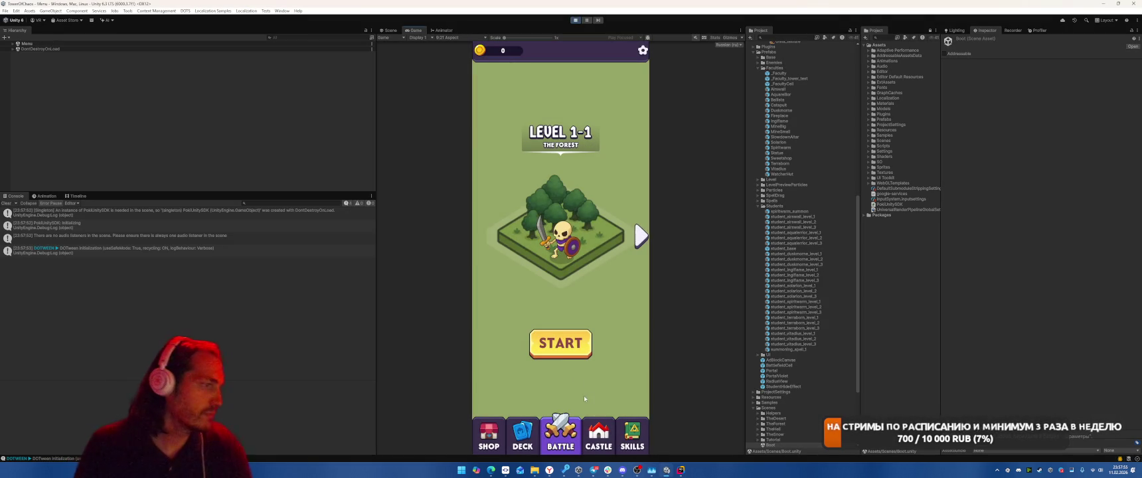
pyautogui.click(536, 434)
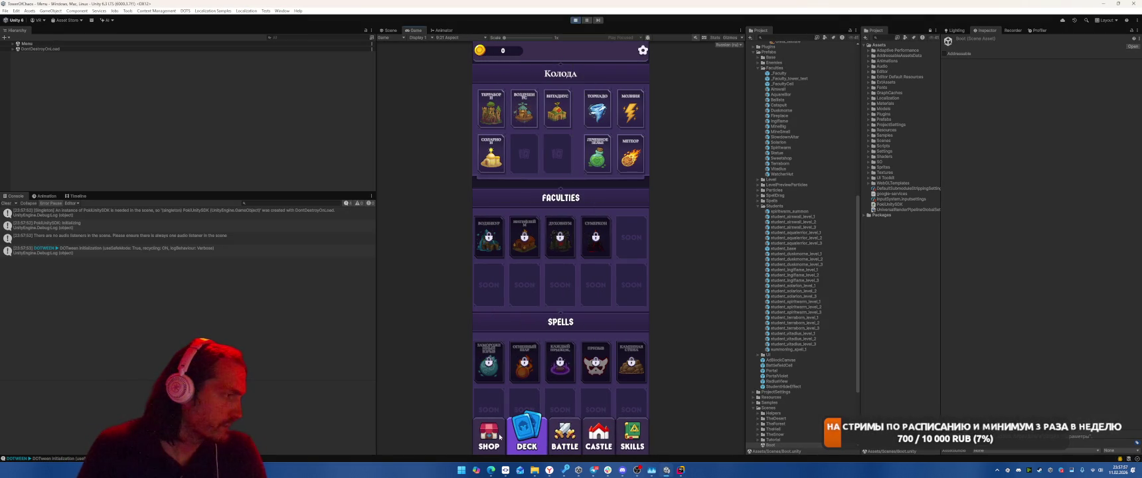
pyautogui.click(500, 439)
pyautogui.click(526, 435)
pyautogui.click(502, 437)
pyautogui.click(525, 439)
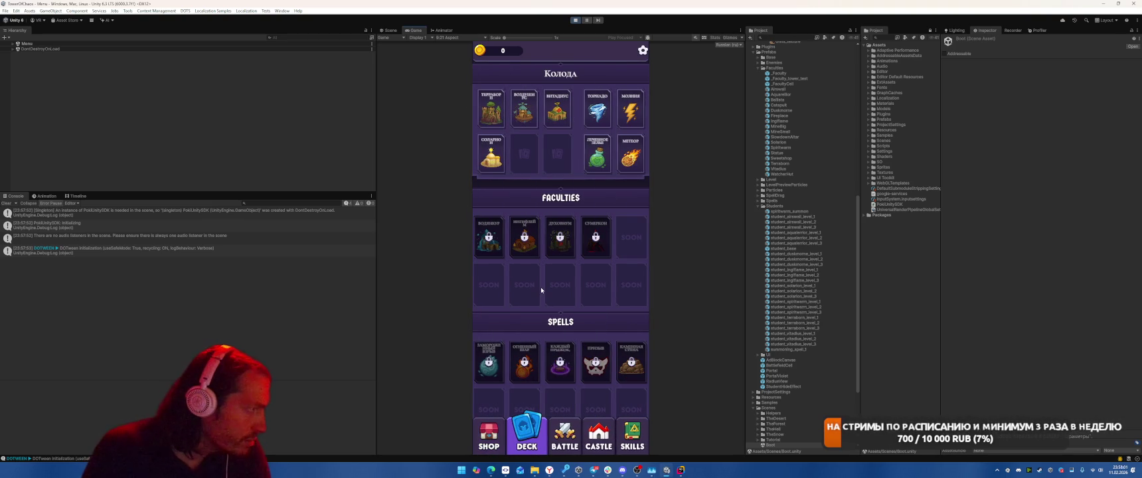
pyautogui.click(389, 30)
pyautogui.moveTo(638, 147)
pyautogui.mouseDown()
pyautogui.moveTo(675, 377)
pyautogui.moveTo(706, 353)
pyautogui.moveTo(701, 293)
pyautogui.moveTo(653, 298)
pyautogui.moveTo(656, 329)
pyautogui.moveTo(595, 364)
pyautogui.mouseUp()
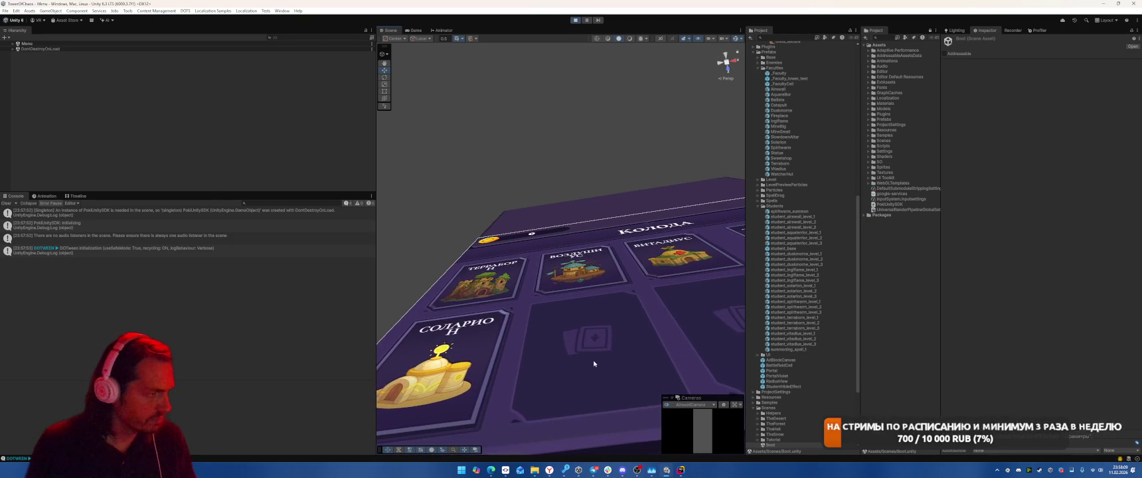
# Drill down from TopPanel through FacultiesDeckGroup and SlotIcon to select the DeckSlot_1 object.
pyautogui.click(595, 364)
pyautogui.rightClick(575, 364)
pyautogui.click(624, 310)
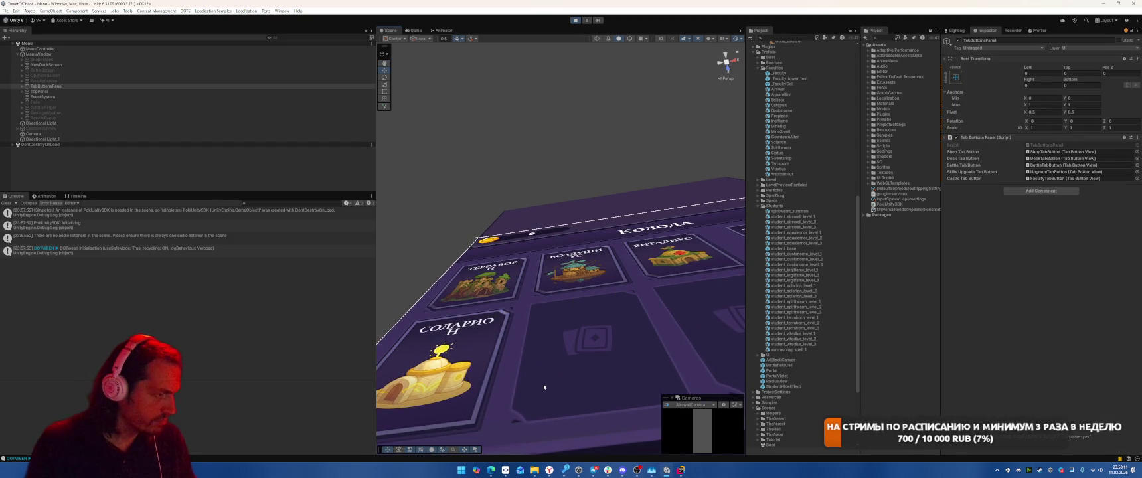
pyautogui.click(589, 338)
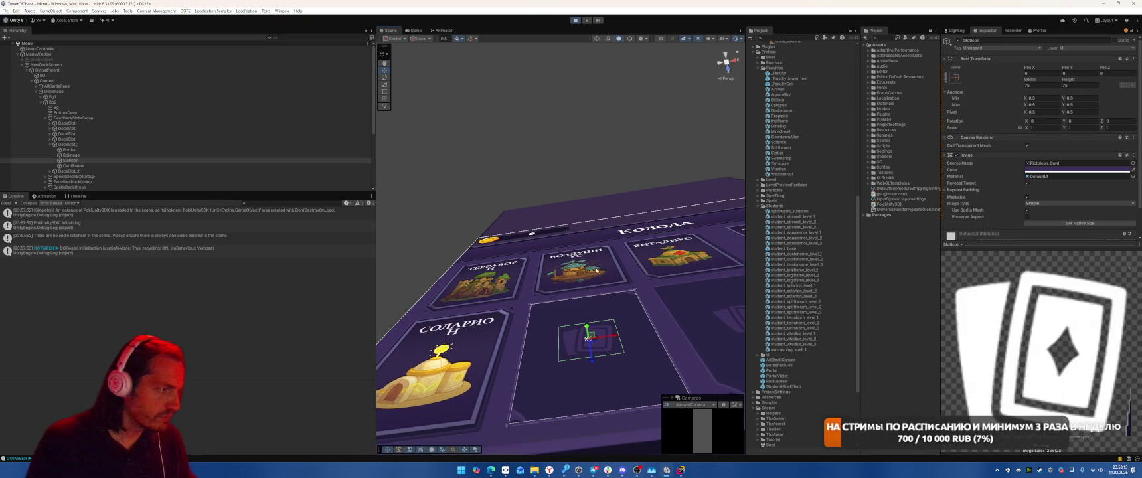
pyautogui.click(90, 143)
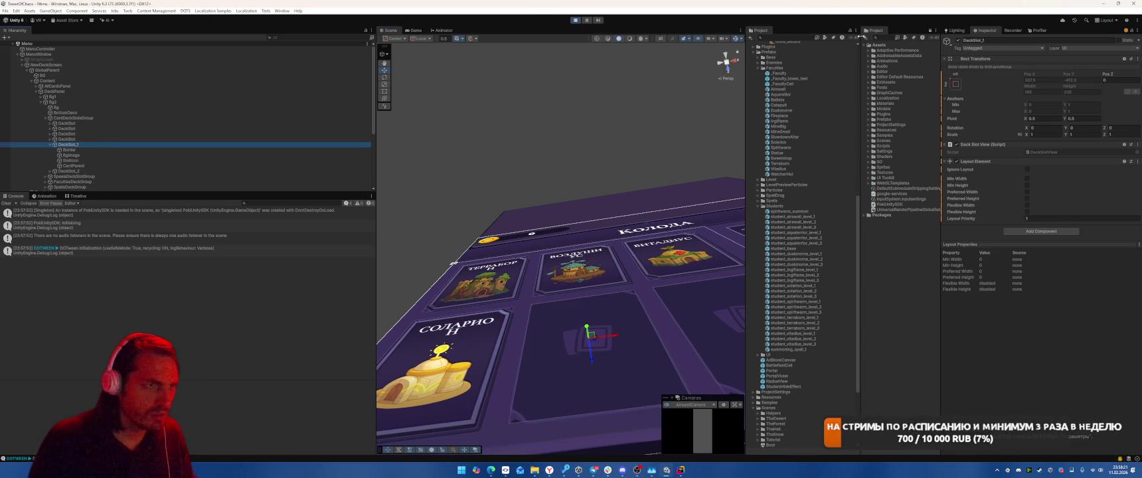
# Search the Project window for 'Deck' and select the DeckSlot prefab.
pyautogui.click(802, 37)
pyautogui.write('De')
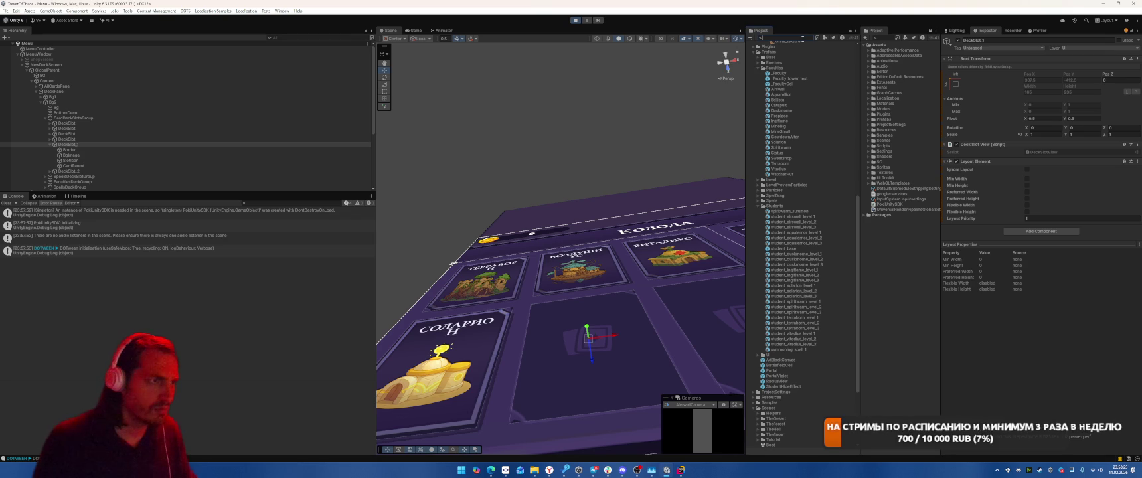
pyautogui.write('ck')
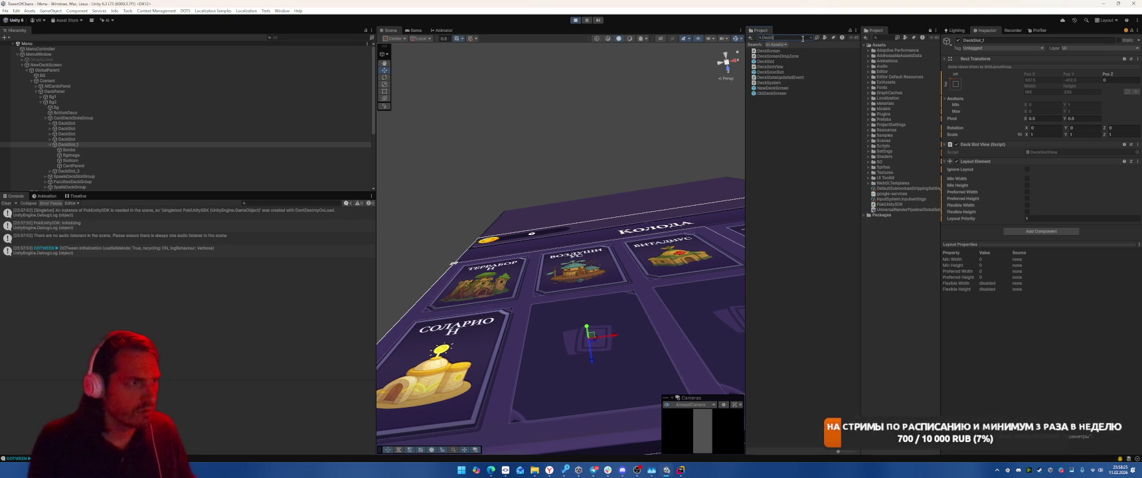
pyautogui.click(765, 61)
# Stop the game, open the DeckSlot prefab, and inspect BgImage's ItemFrame_Square_01_Dim sprite import settings.
pyautogui.click(575, 21)
pyautogui.doubleClick(766, 62)
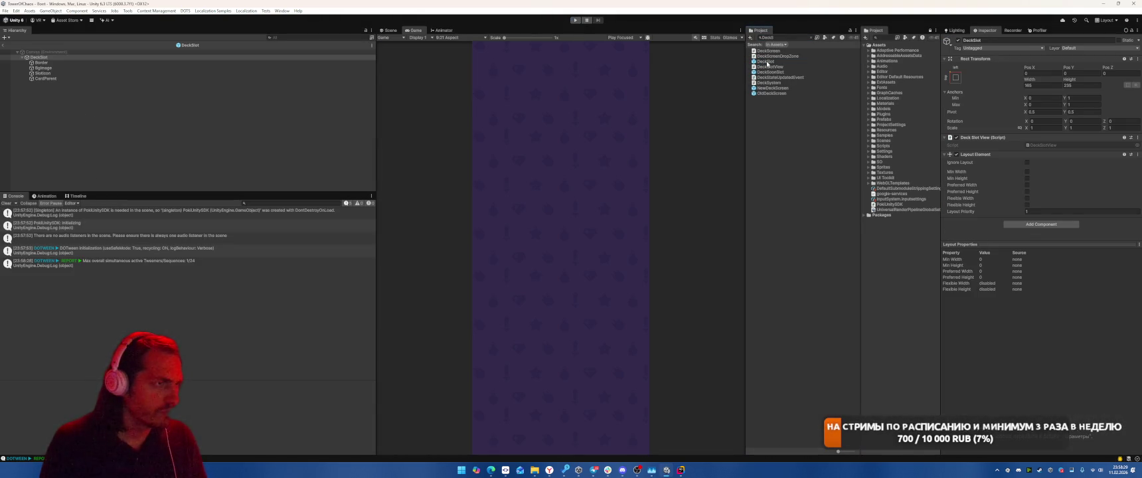
pyautogui.press('Down')
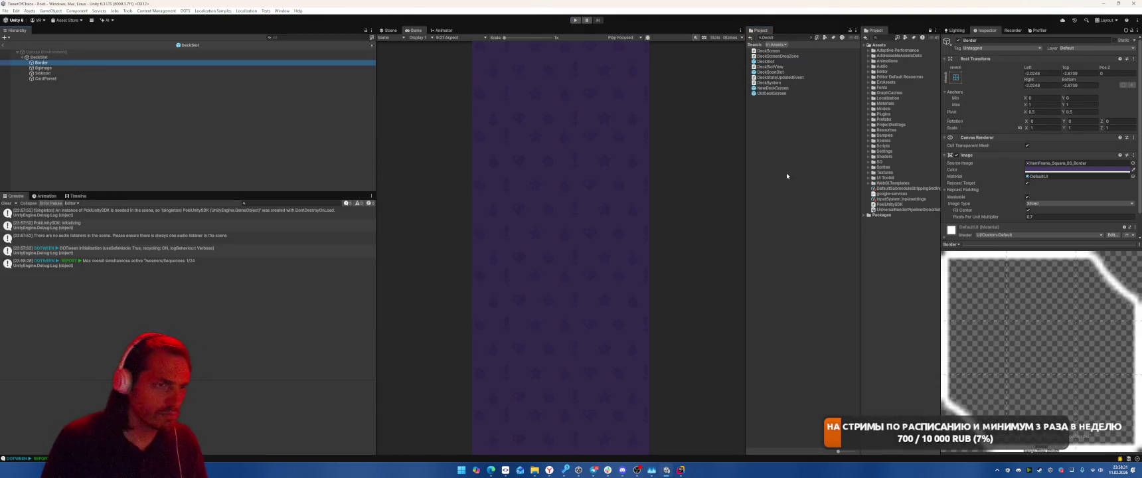
pyautogui.press('Down')
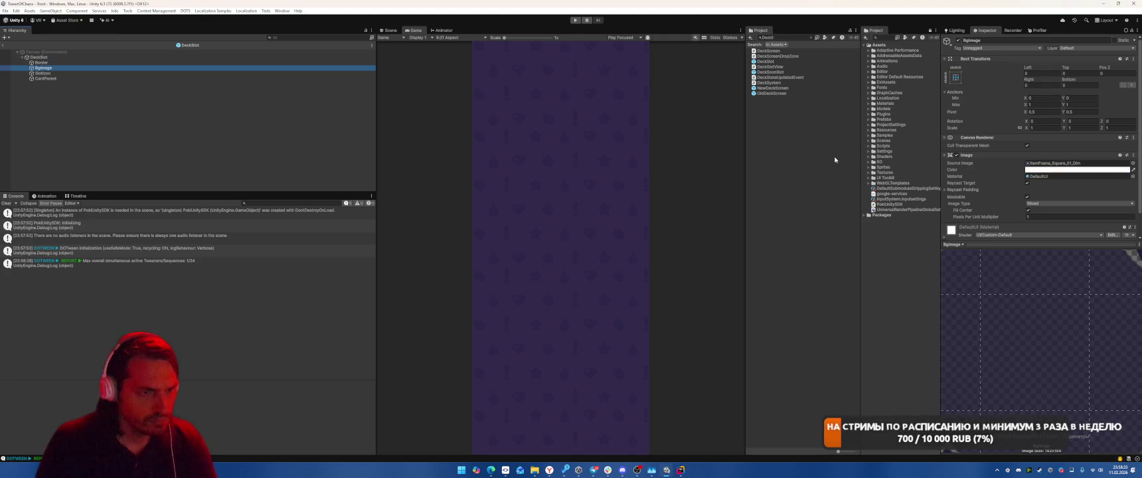
pyautogui.click(1076, 163)
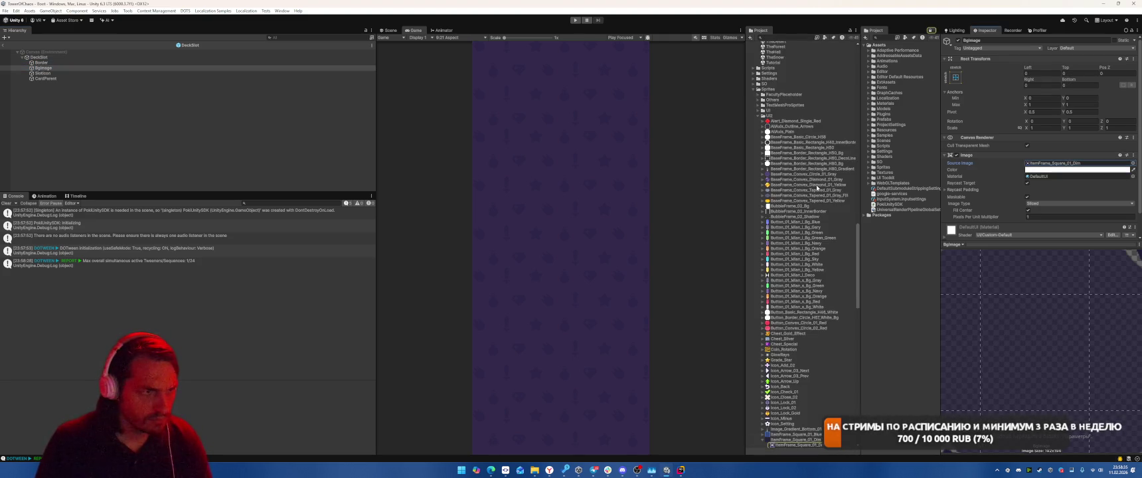
pyautogui.click(770, 360)
pyautogui.click(1063, 95)
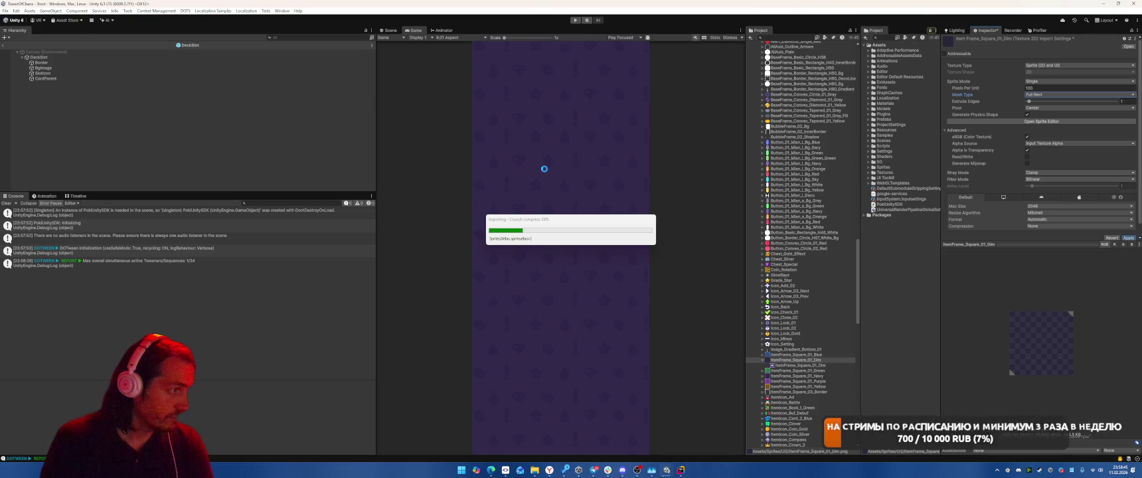
# Check Border's ItemFrame_Square_03_Border sprite, then step through the prefab's children down to CardParent.
pyautogui.click(89, 64)
pyautogui.click(1063, 162)
pyautogui.click(795, 393)
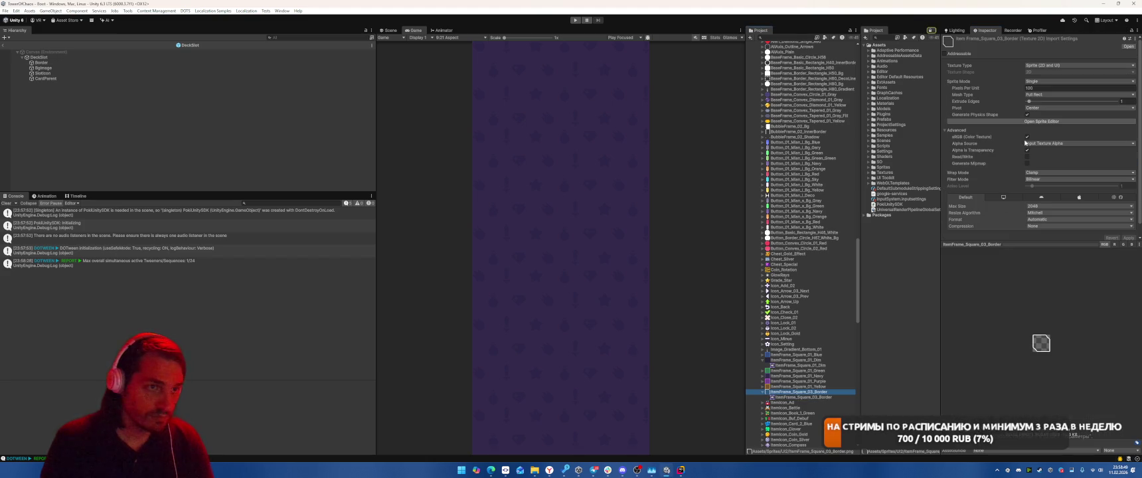
pyautogui.click(97, 68)
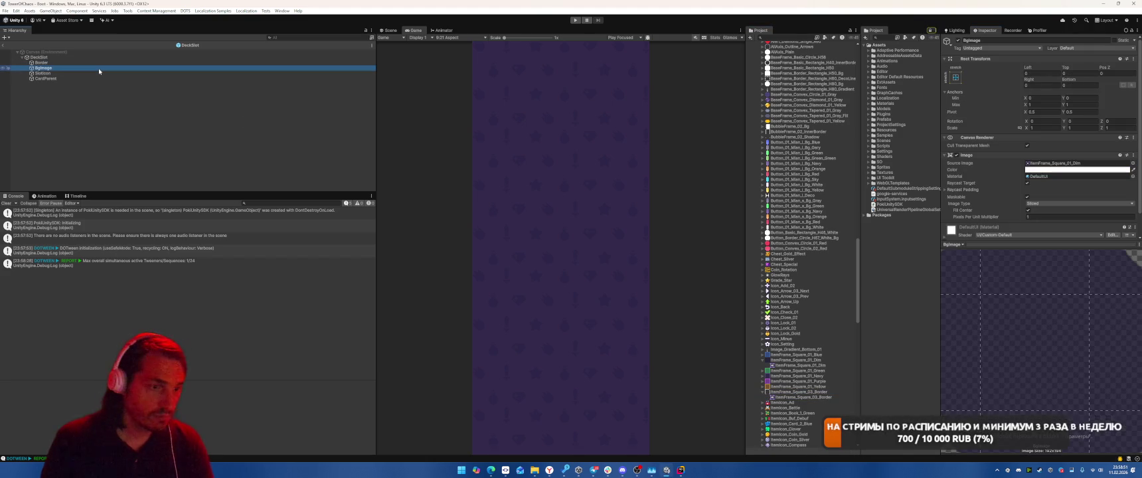
pyautogui.press('Down')
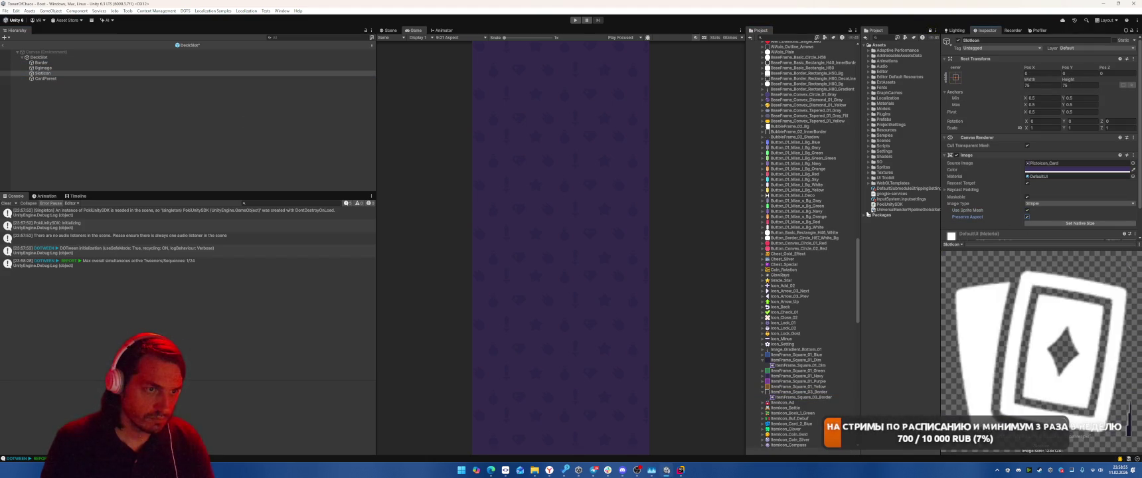
pyautogui.press('Up')
pyautogui.press('Up')
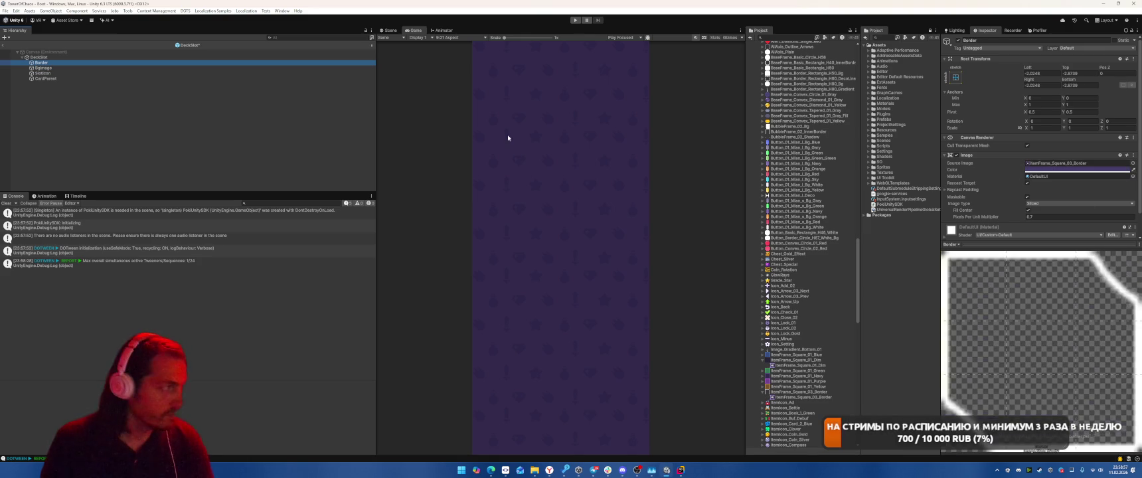
pyautogui.press('Down')
pyautogui.press('Down')
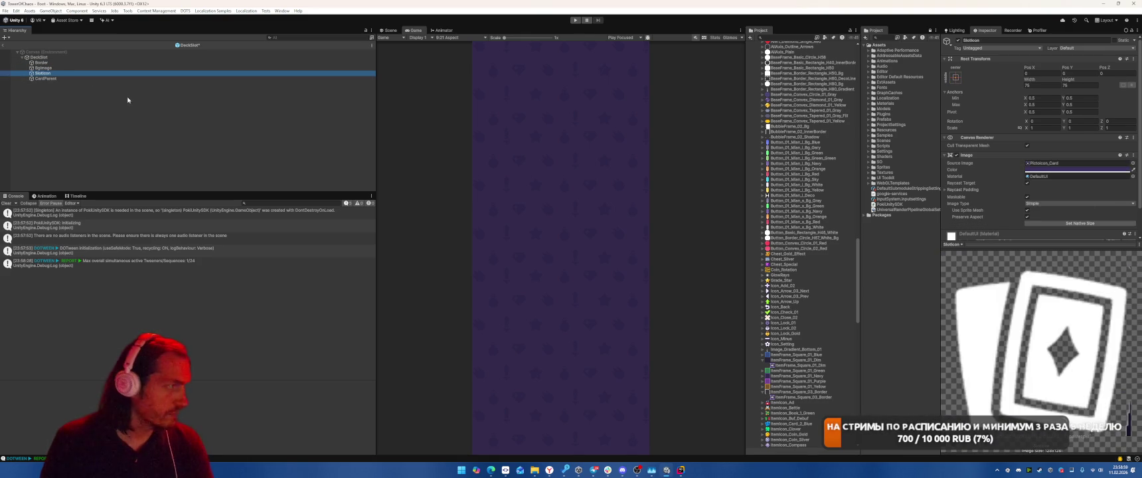
pyautogui.press('Down')
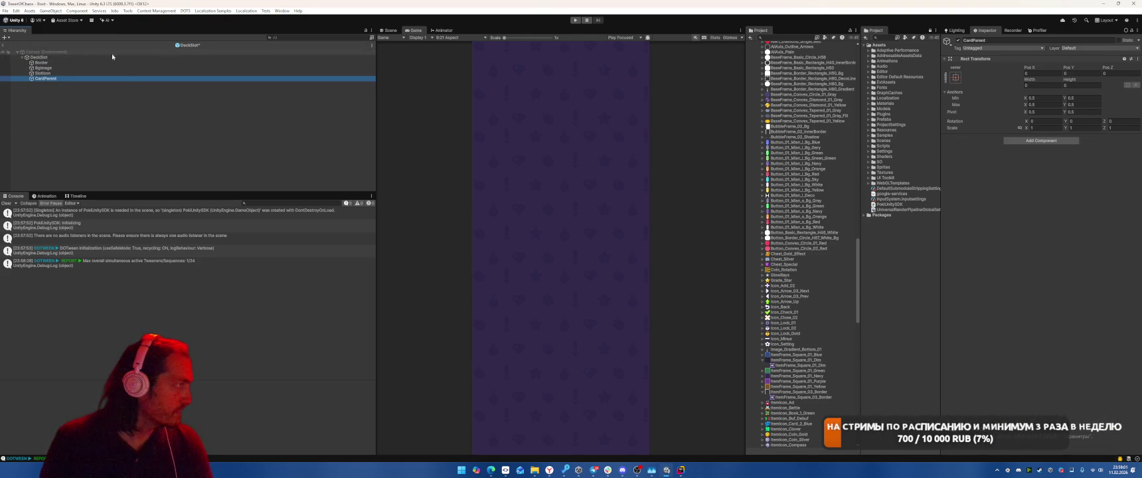
# Exit prefab mode, answer the unsaved-changes prompt, and select the DeckSlot prefab asset.
pyautogui.click(6, 52)
pyautogui.click(5, 52)
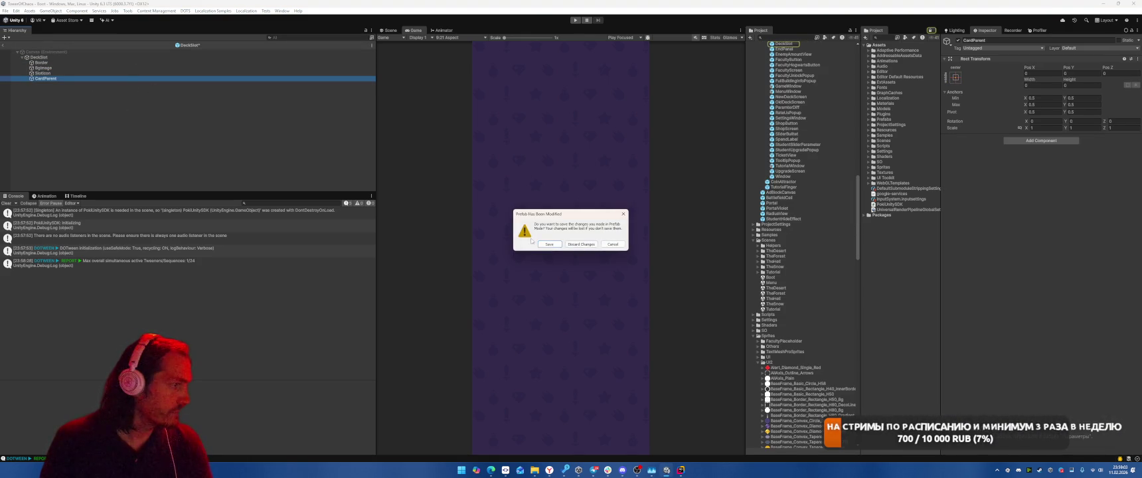
pyautogui.press('Return')
pyautogui.scroll(3, 796, 117)
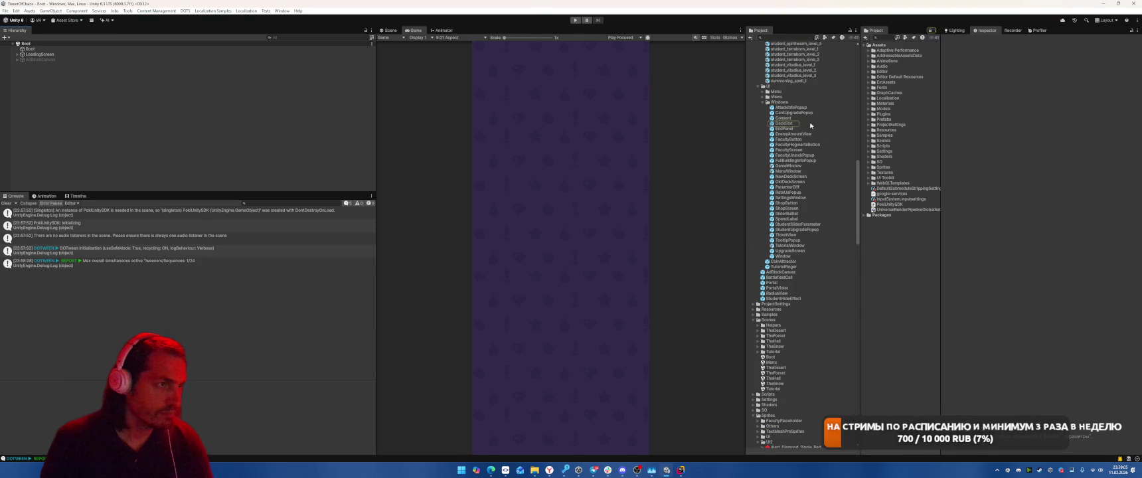
pyautogui.click(791, 123)
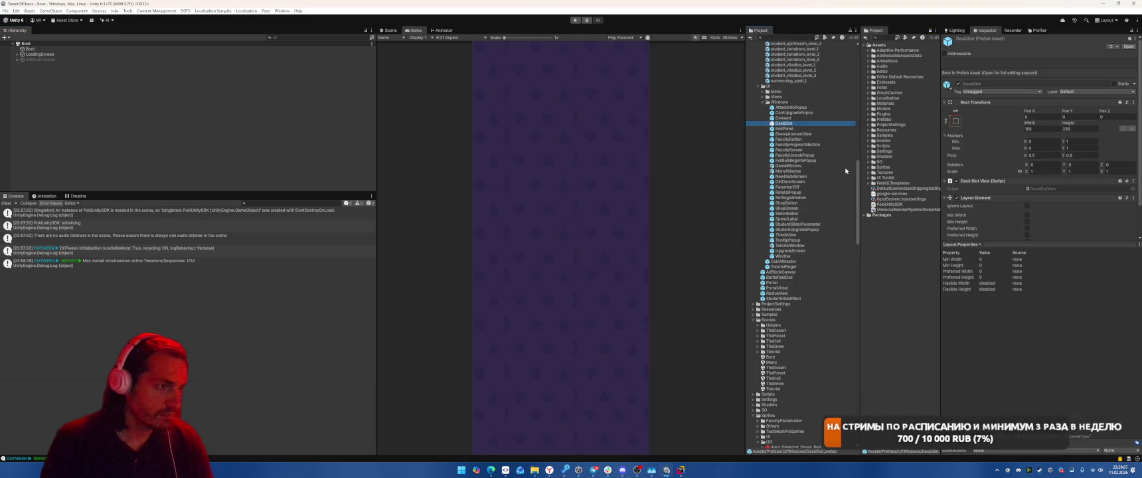
# Search 'DeckS', open the DeckSoonSlot prefab, and review its Text (TMP) Inspector settings.
pyautogui.click(794, 38)
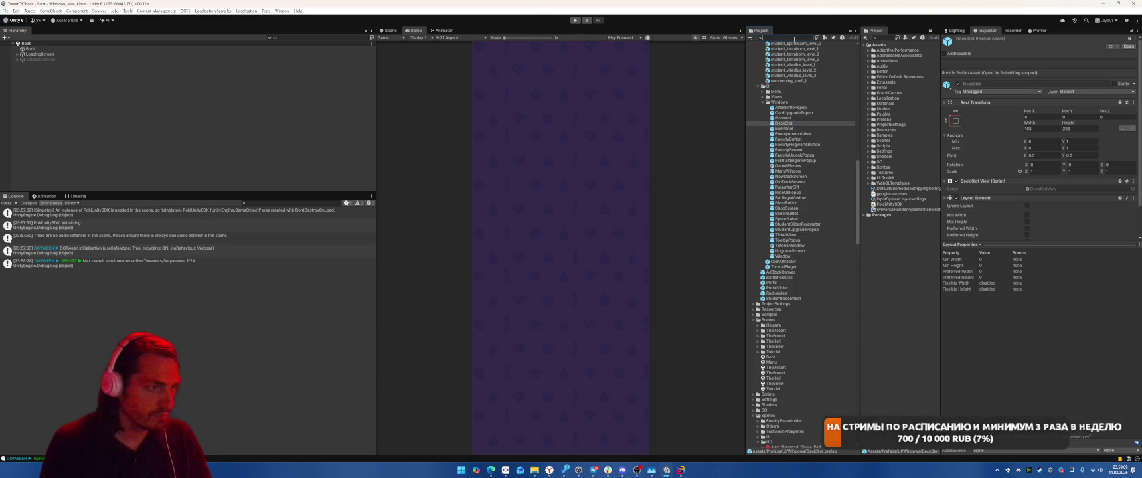
pyautogui.write('DeckSl')
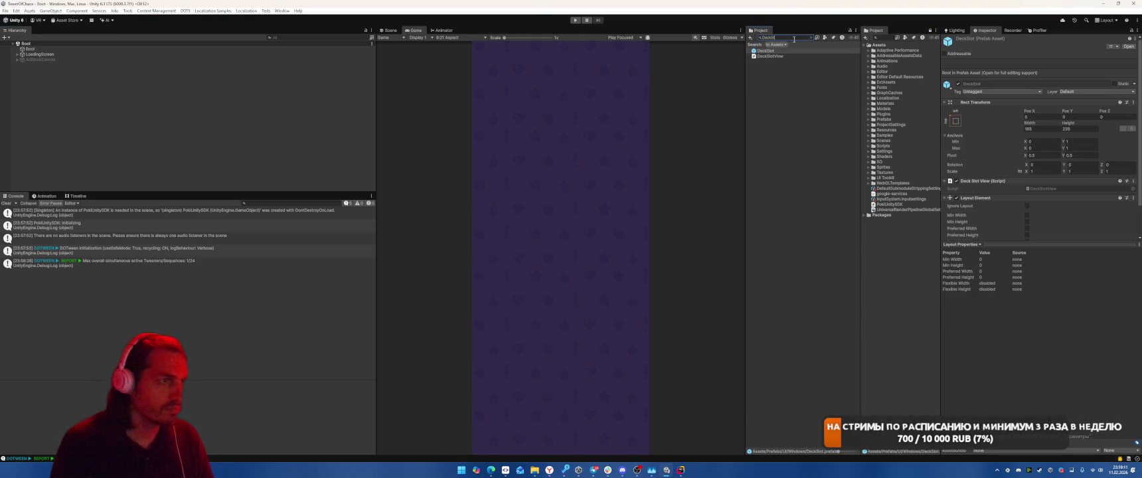
pyautogui.press('BackSpace')
pyautogui.doubleClick(770, 72)
pyautogui.click(87, 67)
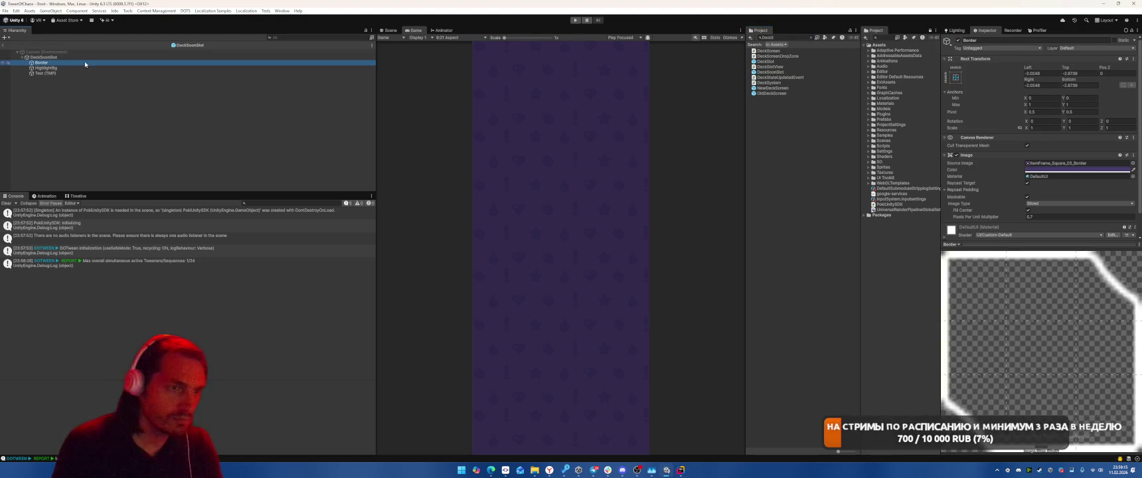
pyautogui.press('Down')
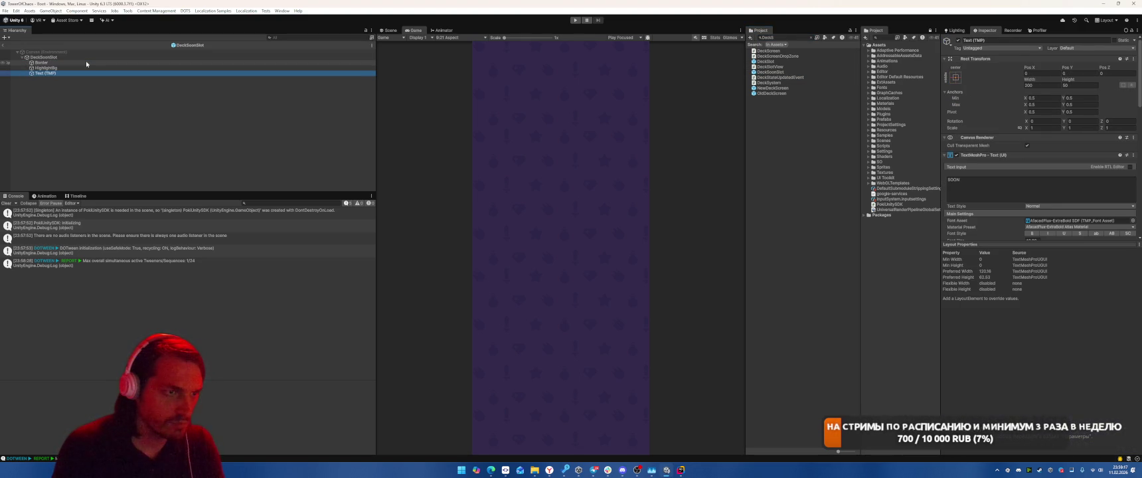
pyautogui.scroll(-4, 1004, 143)
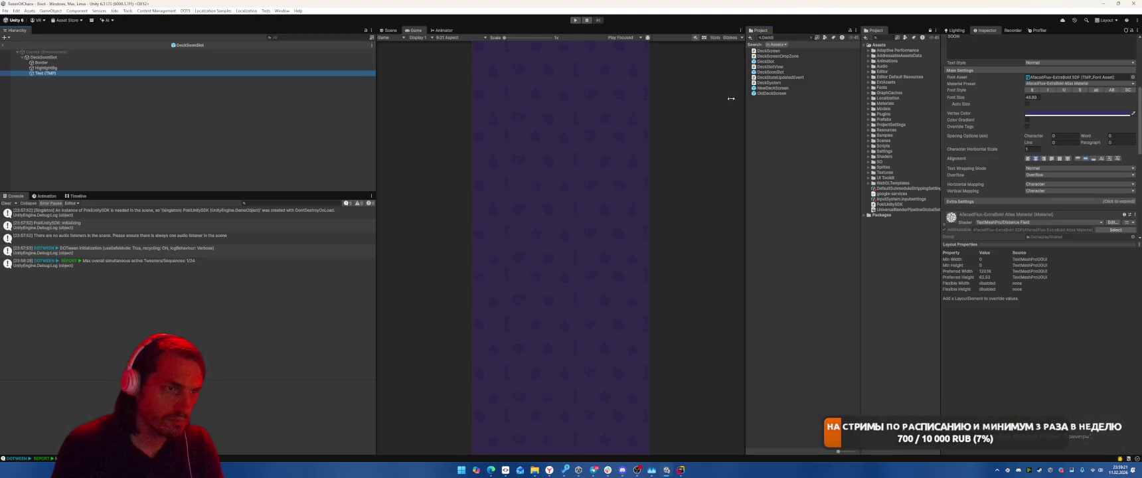
pyautogui.click(391, 31)
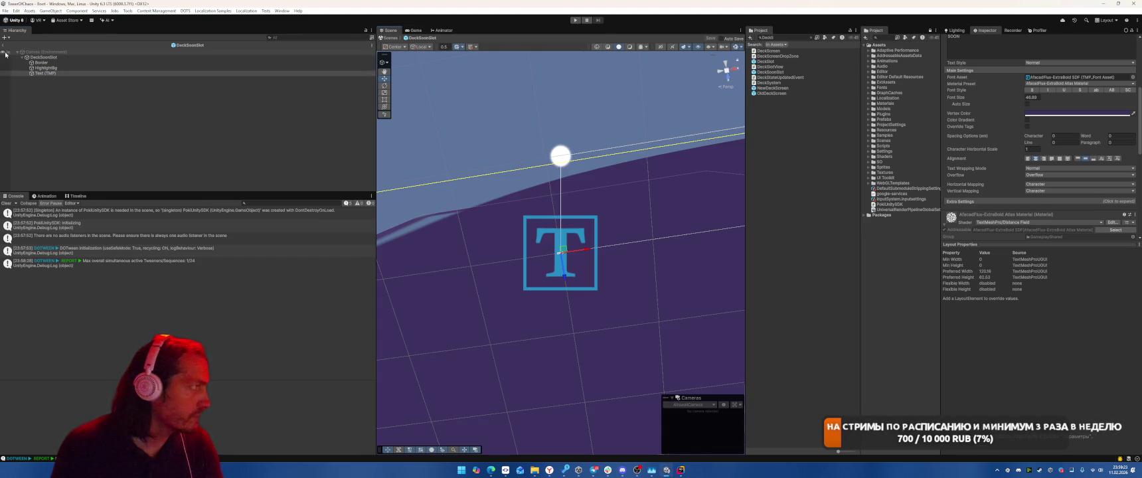
# Exit the DeckSoonSlot prefab, search the Project for 'Menu', and open the MenuWindow prefab.
pyautogui.click(3, 44)
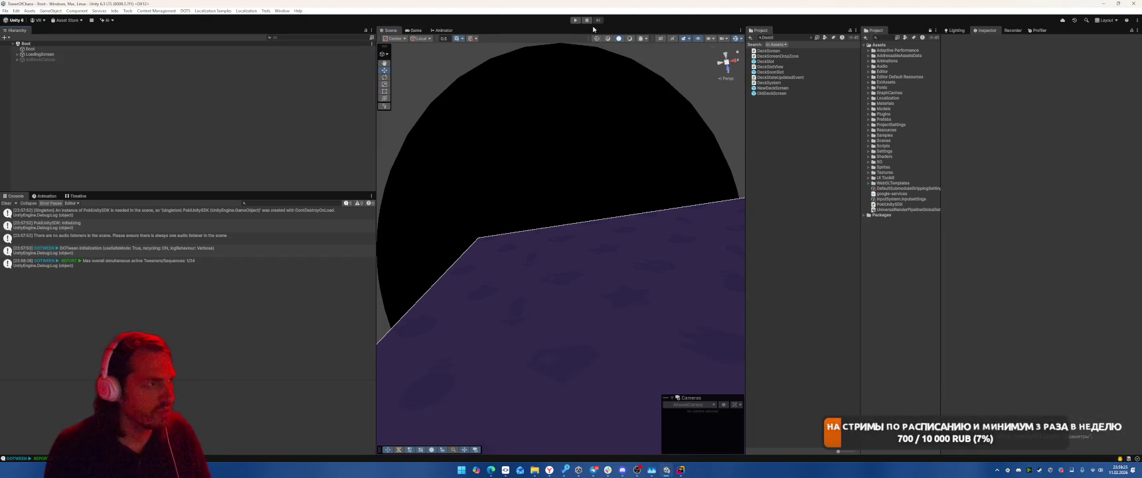
pyautogui.click(792, 38)
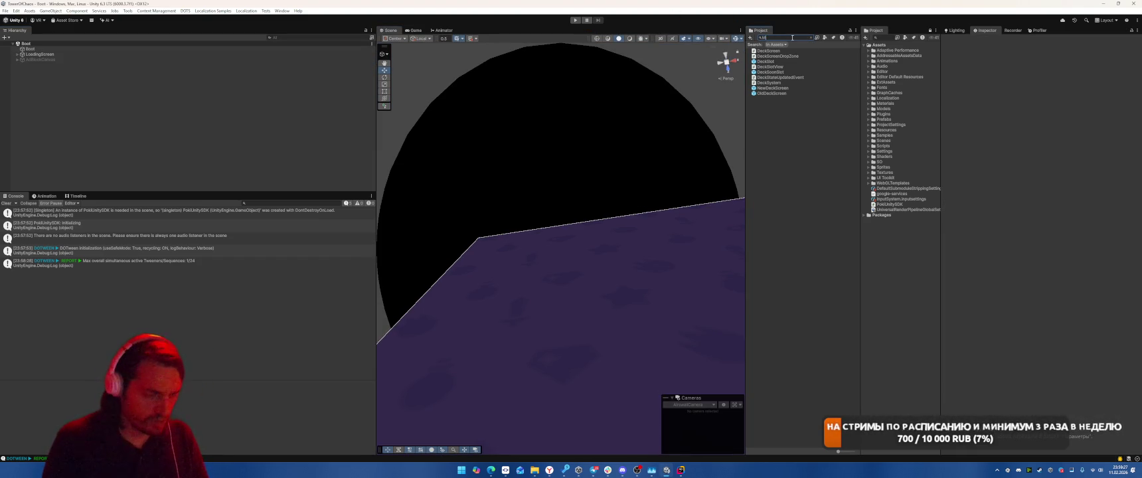
pyautogui.write('enu')
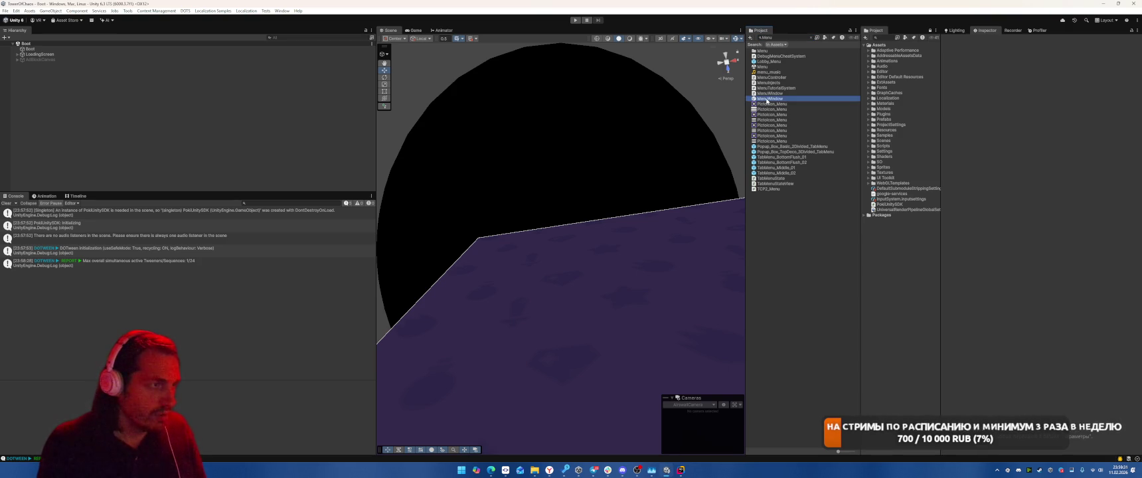
pyautogui.doubleClick(767, 98)
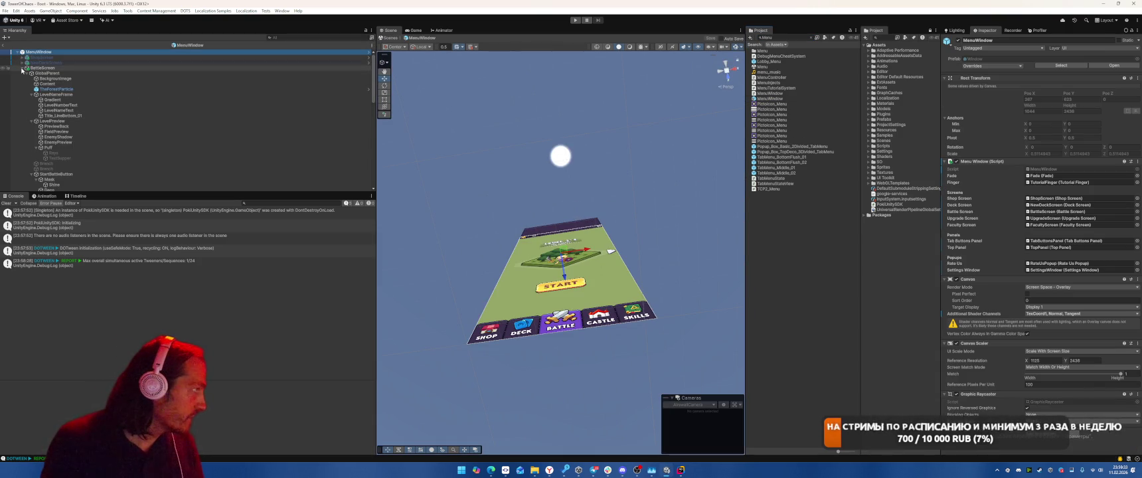
# Tidy the hierarchy, select ShopScreen, and orbit and zoom onto the START button and tabs.
pyautogui.click(22, 68)
pyautogui.click(24, 89)
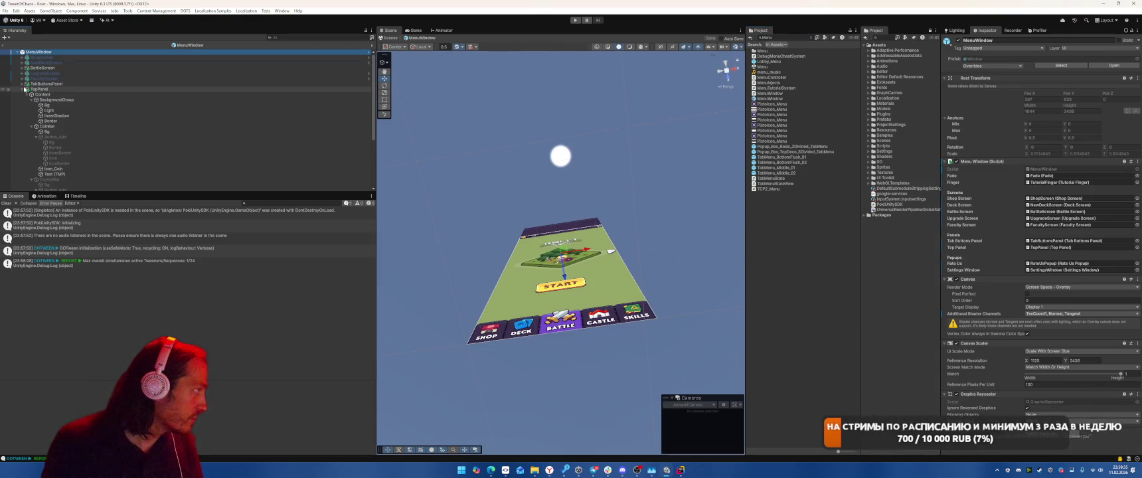
pyautogui.click(23, 89)
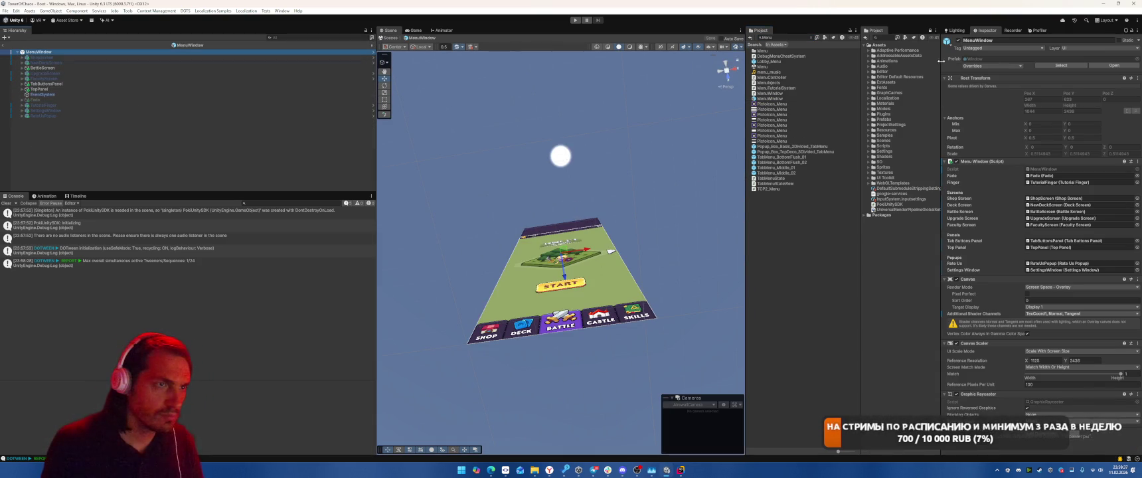
pyautogui.click(76, 58)
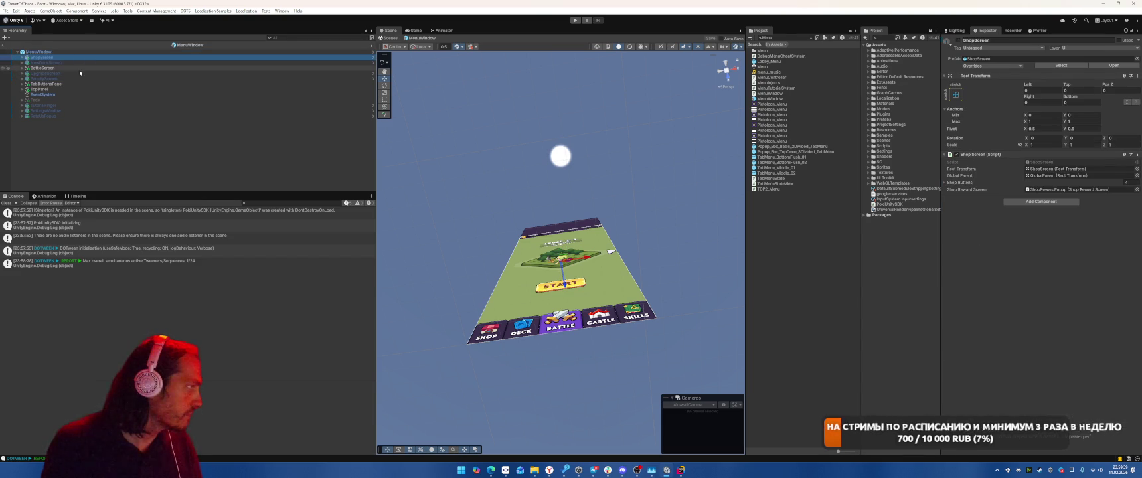
pyautogui.moveTo(622, 179)
pyautogui.mouseDown()
pyautogui.moveTo(629, 190)
pyautogui.moveTo(617, 118)
pyautogui.moveTo(652, 311)
pyautogui.mouseUp()
pyautogui.scroll(-5, 652, 311)
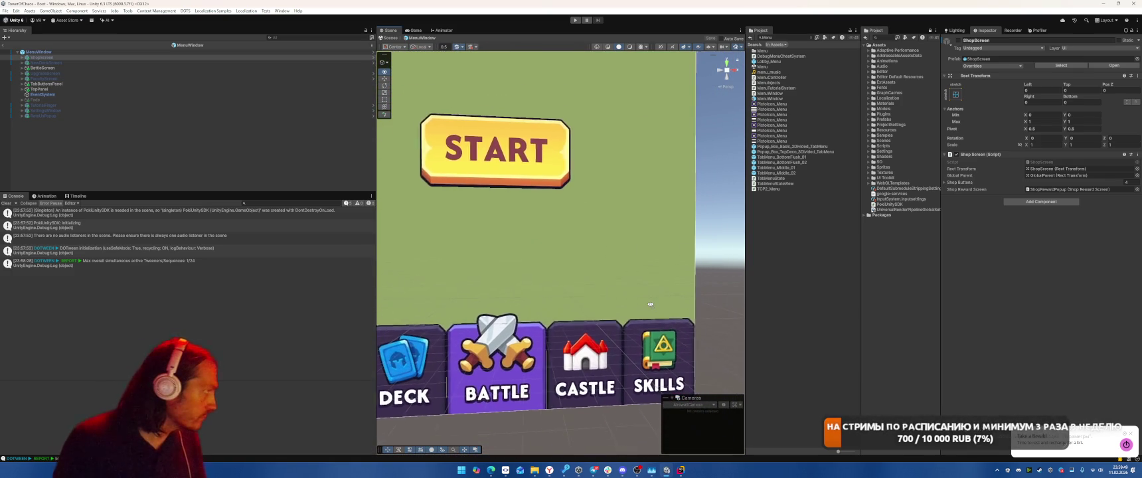
# Add an Aspect Ratio Fitter to TabButtonsPanel set to Fit In Parent with ratio 8/16.
pyautogui.click(53, 83)
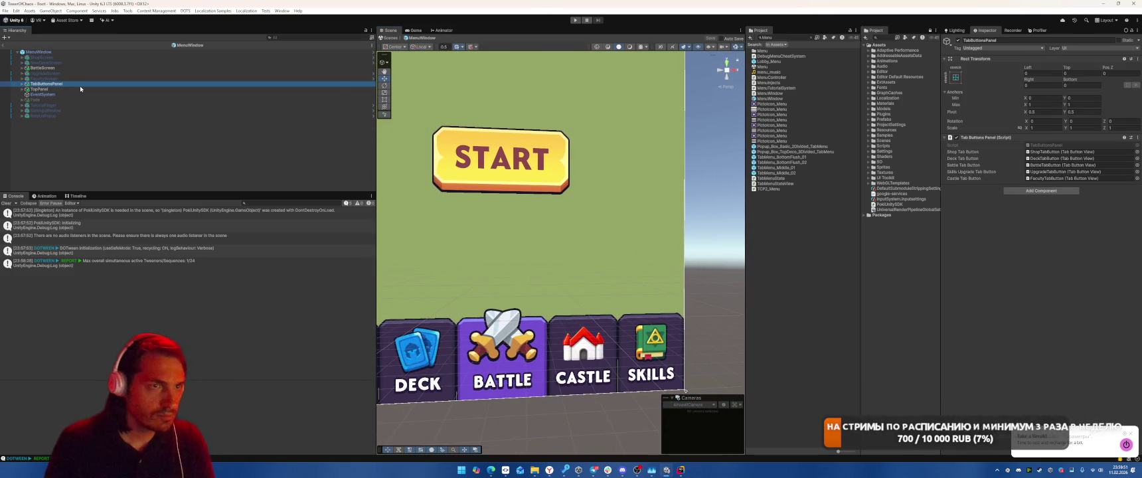
pyautogui.click(1023, 191)
pyautogui.write('aspe')
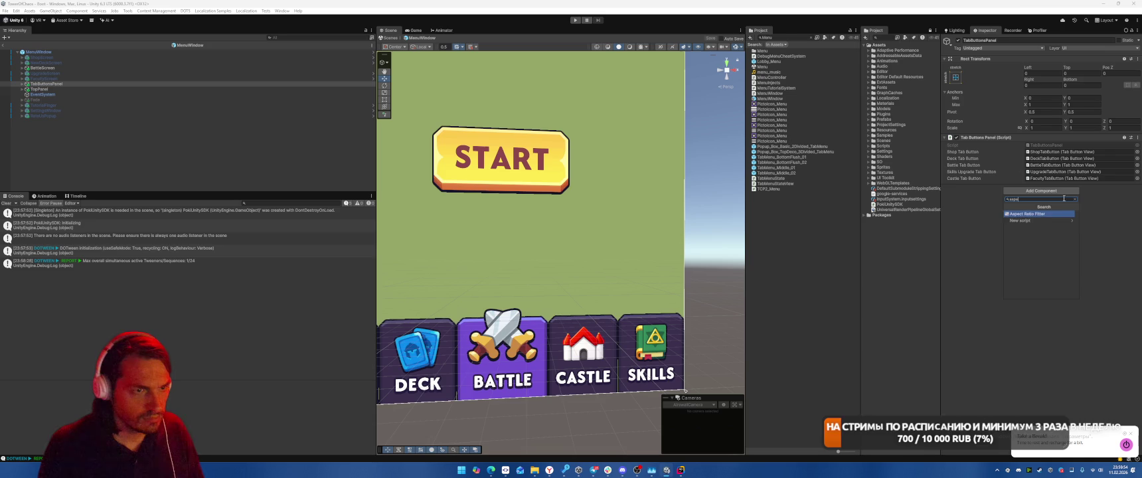
pyautogui.press('Return')
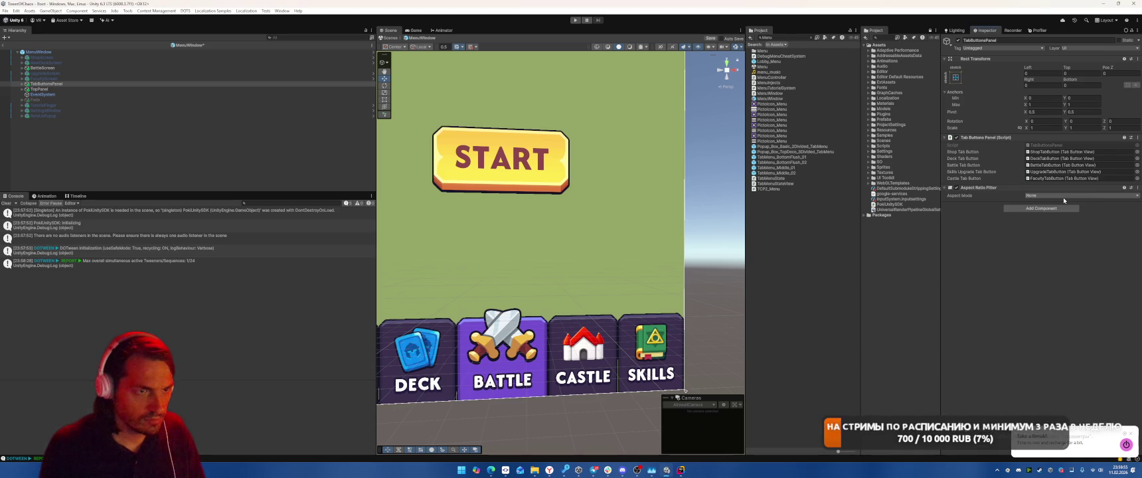
pyautogui.click(1062, 197)
pyautogui.click(1048, 226)
pyautogui.click(1046, 210)
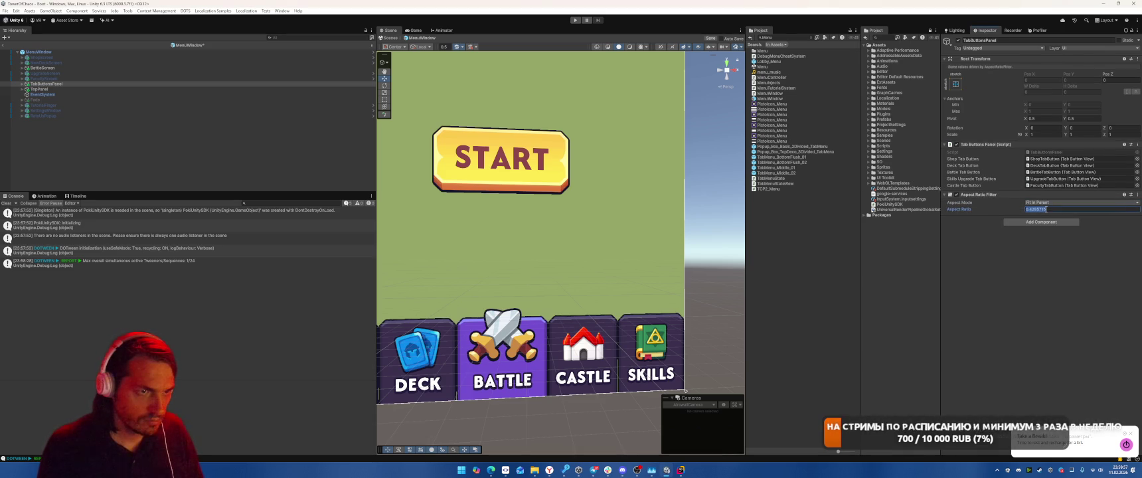
pyautogui.write('8/16')
pyautogui.press('Return')
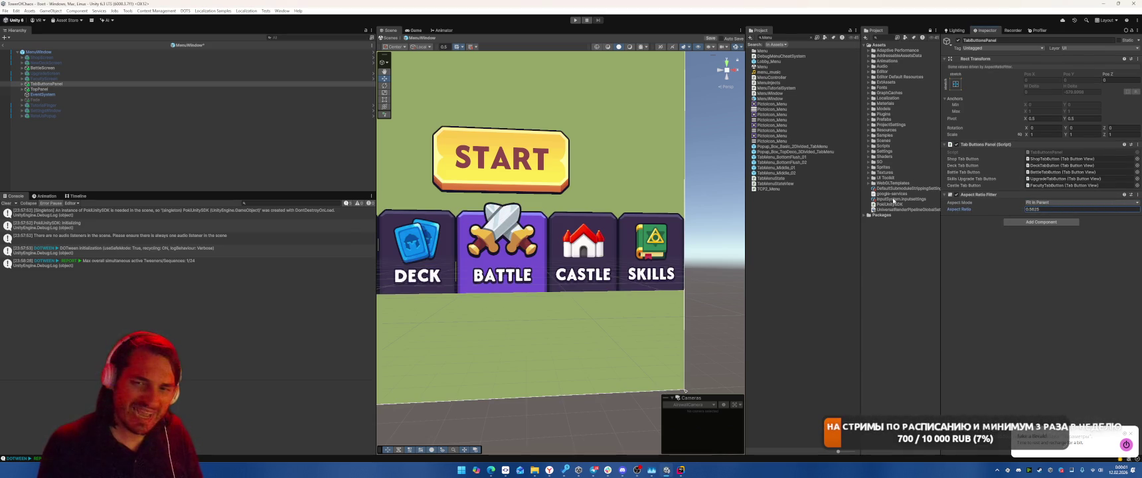
# Try Envelope Parent and Width Controls Height modes, setting left and right offsets to 0.
pyautogui.click(1039, 203)
pyautogui.click(1041, 240)
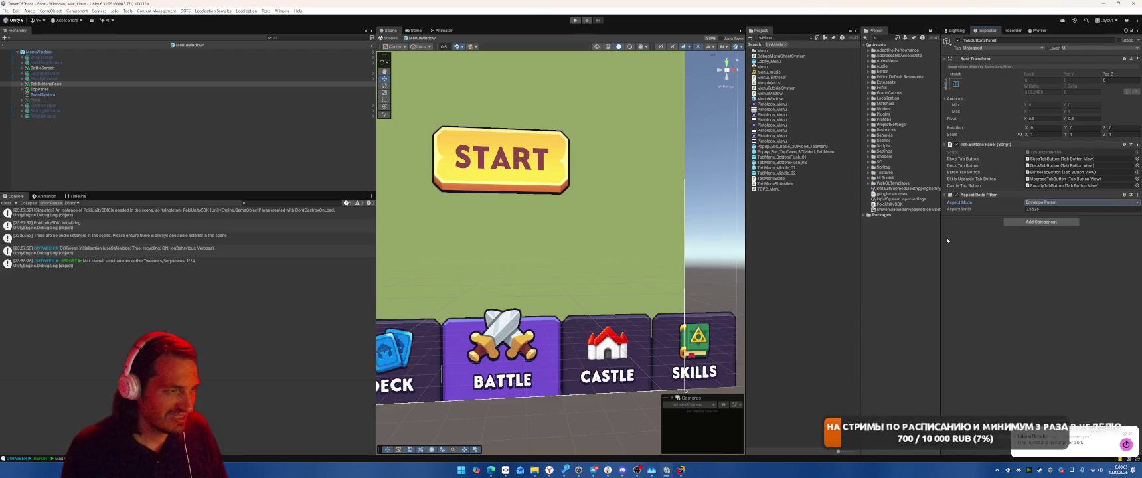
pyautogui.click(1052, 206)
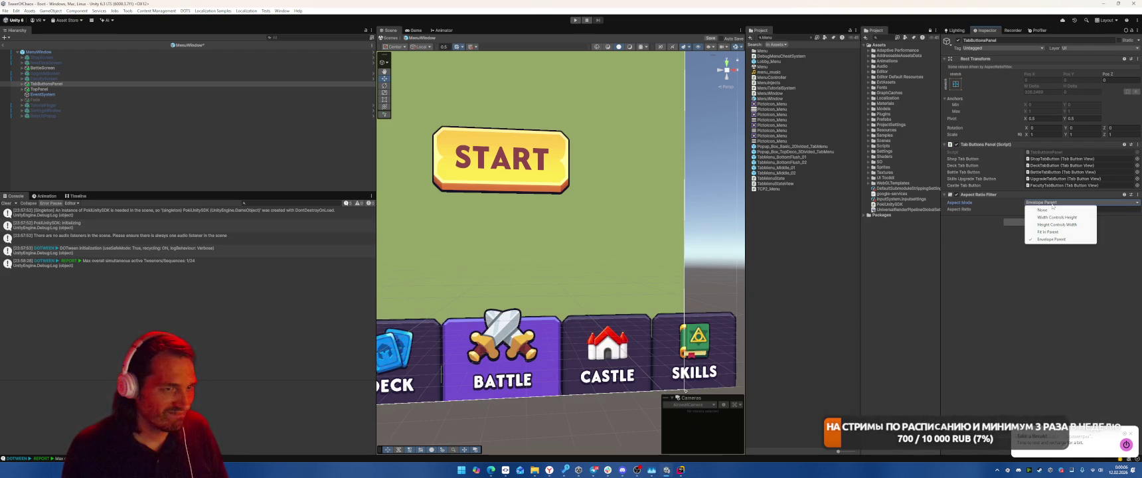
pyautogui.click(1048, 217)
pyautogui.click(1042, 80)
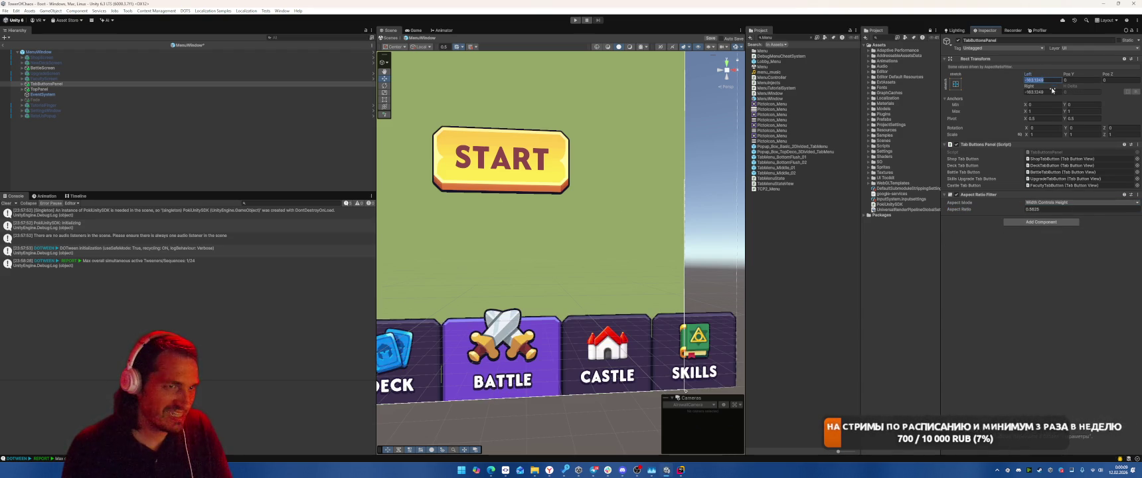
pyautogui.write('0')
pyautogui.click(1042, 92)
pyautogui.write('0')
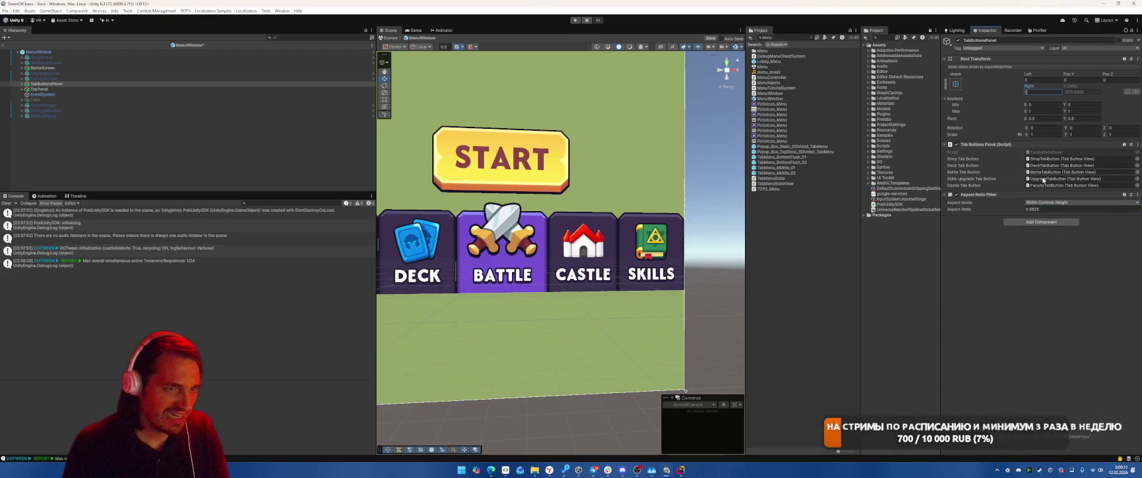
# Switch to Height Controls Width mode and zero the vertical offsets.
pyautogui.click(1056, 202)
pyautogui.click(1044, 225)
pyautogui.click(1076, 91)
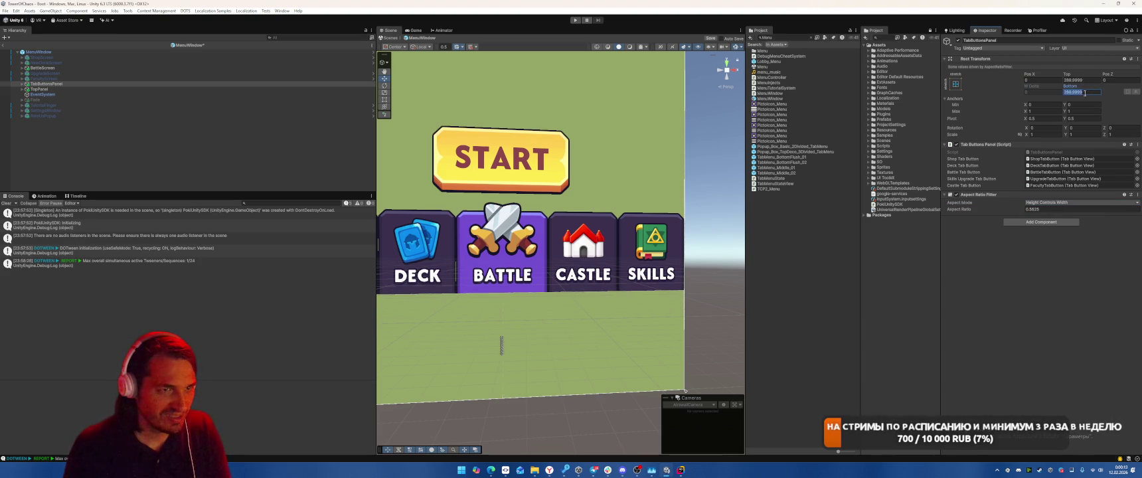
pyautogui.write('0')
pyautogui.click(1073, 80)
pyautogui.scroll(-5, 644, 204)
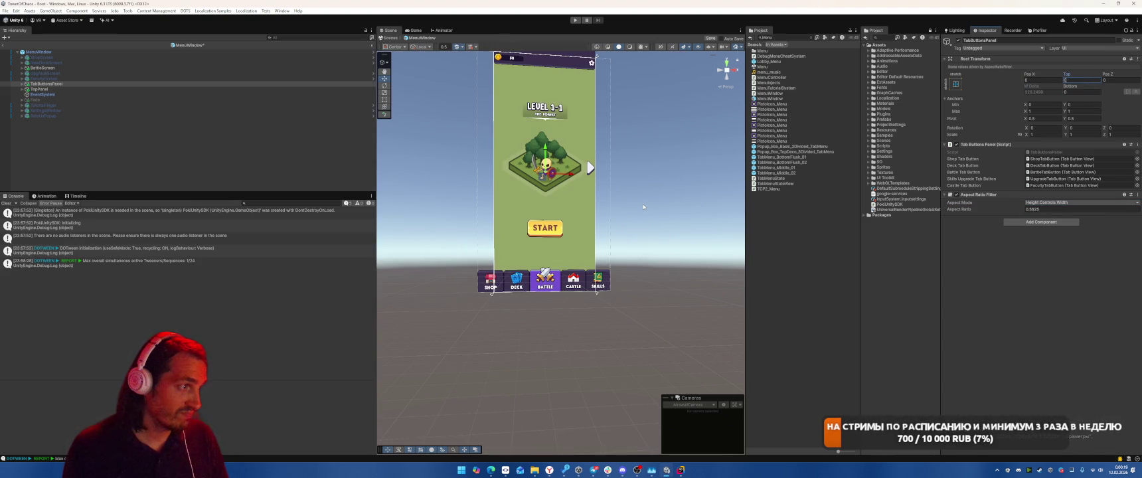
# Undo the layout experiments back to Fit In Parent and exit prefab mode.
pyautogui.hotkey('ctrl', 'z')
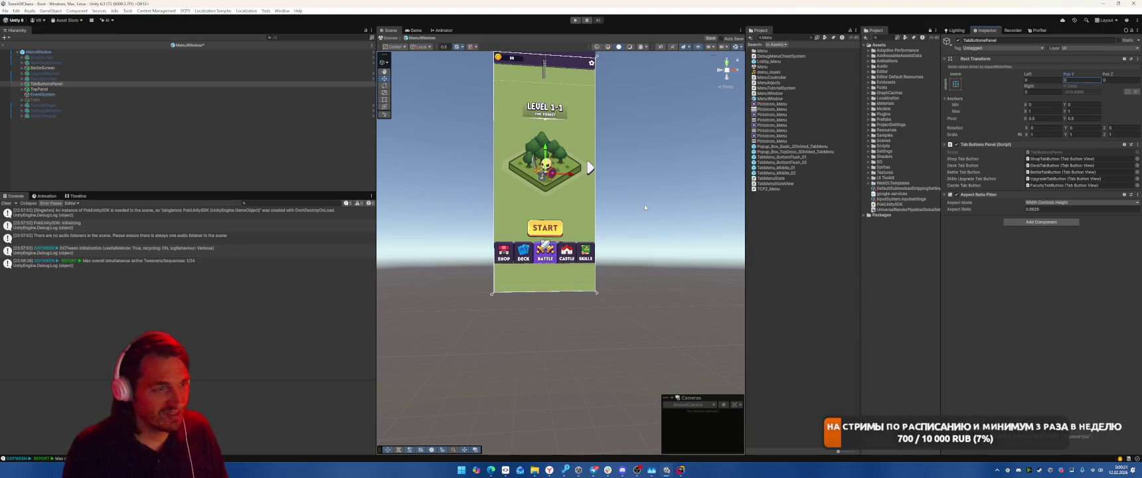
pyautogui.hotkey('ctrl', 'z')
pyautogui.hotkey('ctrl', 'z')
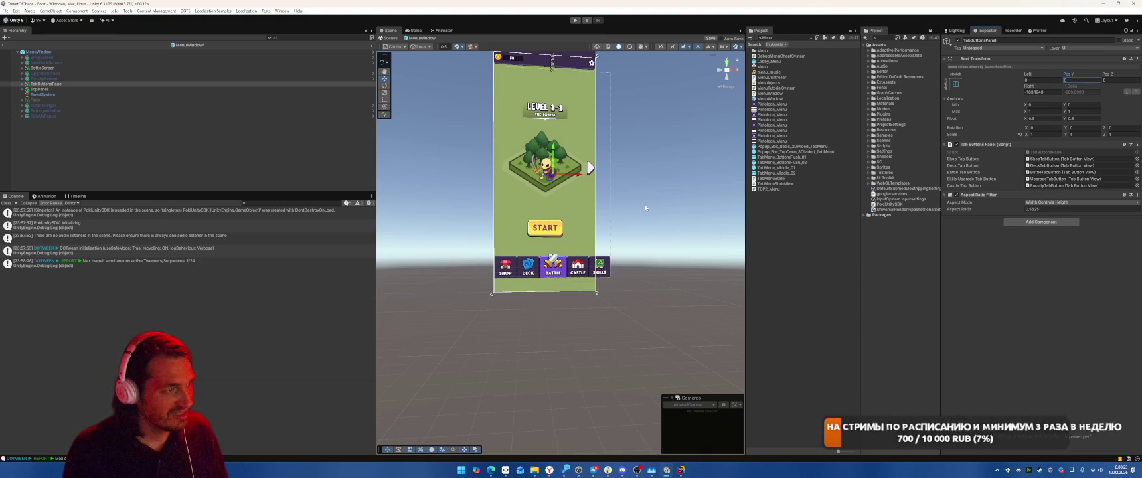
pyautogui.hotkey('ctrl', 'y')
pyautogui.hotkey('ctrl', 'y')
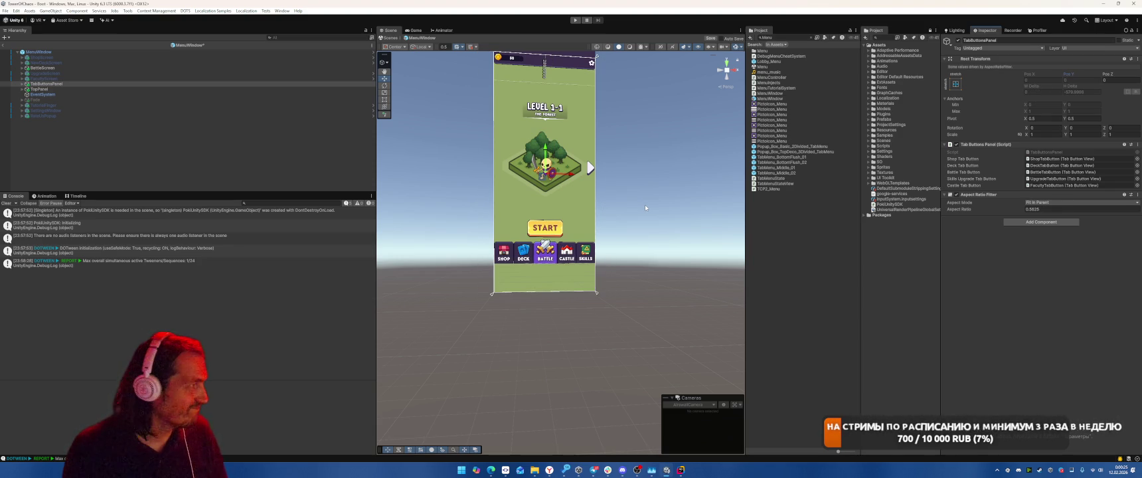
pyautogui.click(2, 46)
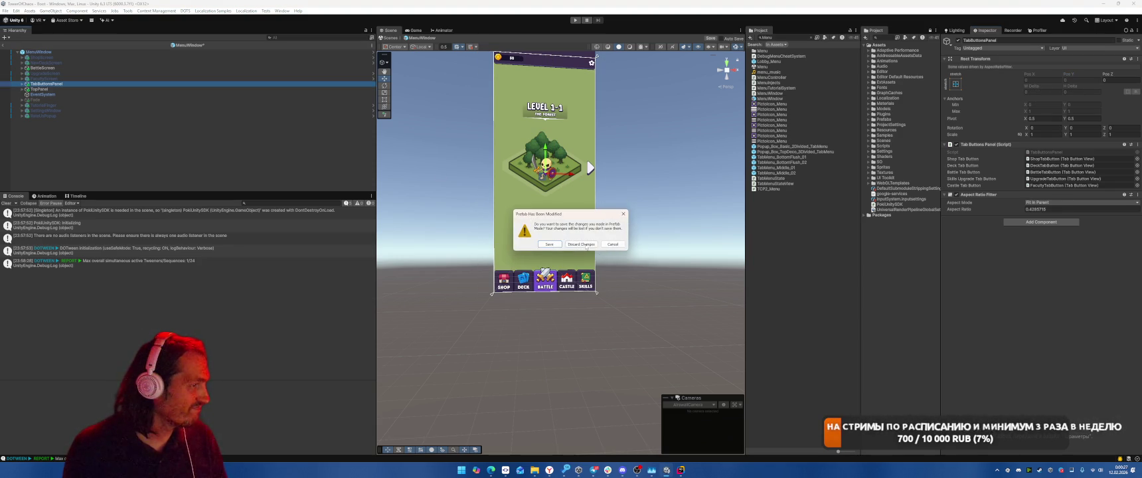
# Confirm the prefab save prompt, collapse AdBlockCanvas, and clear the Console.
pyautogui.click(588, 245)
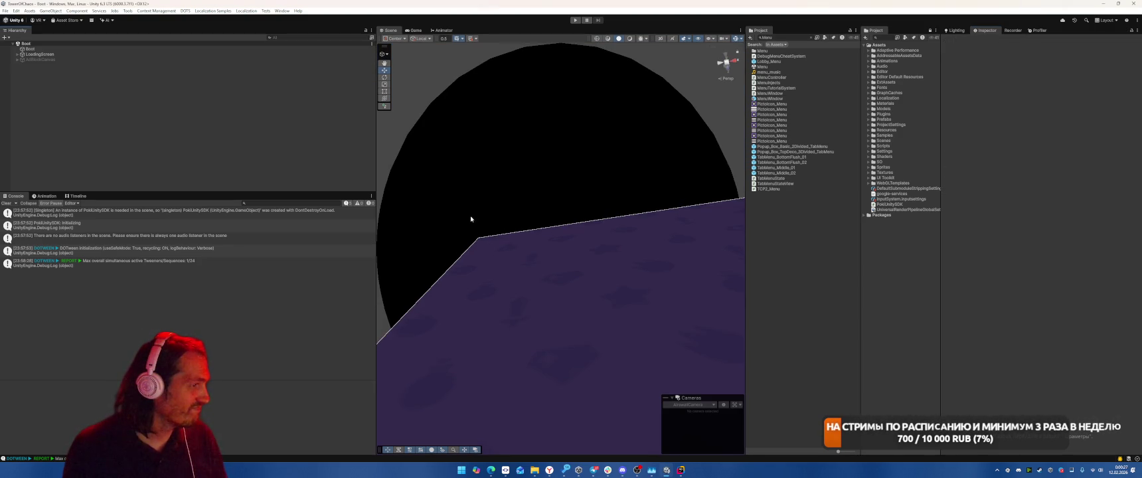
pyautogui.click(17, 60)
pyautogui.click(6, 203)
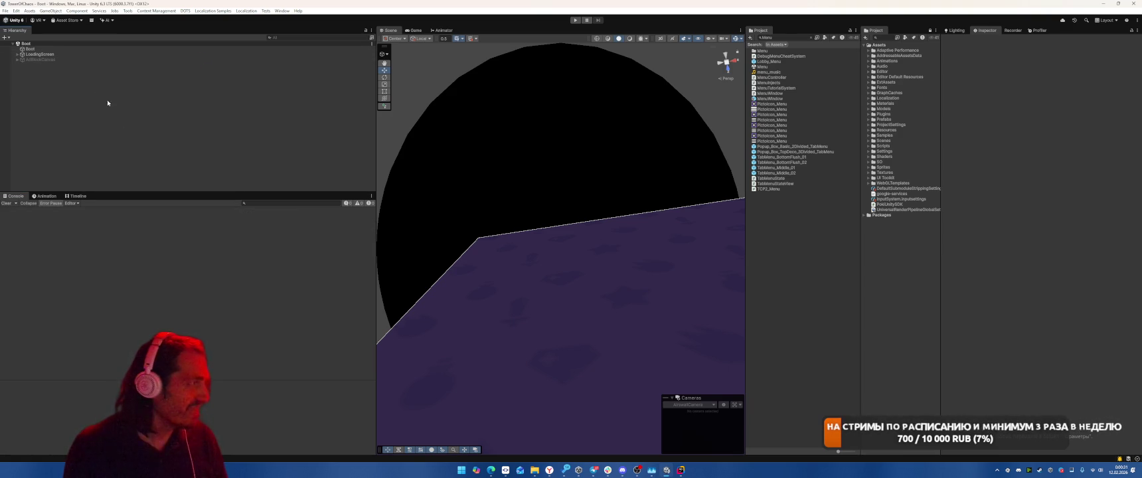
# In File > Build Profiles, select Web and switch the platform to it.
pyautogui.click(5, 10)
pyautogui.click(33, 95)
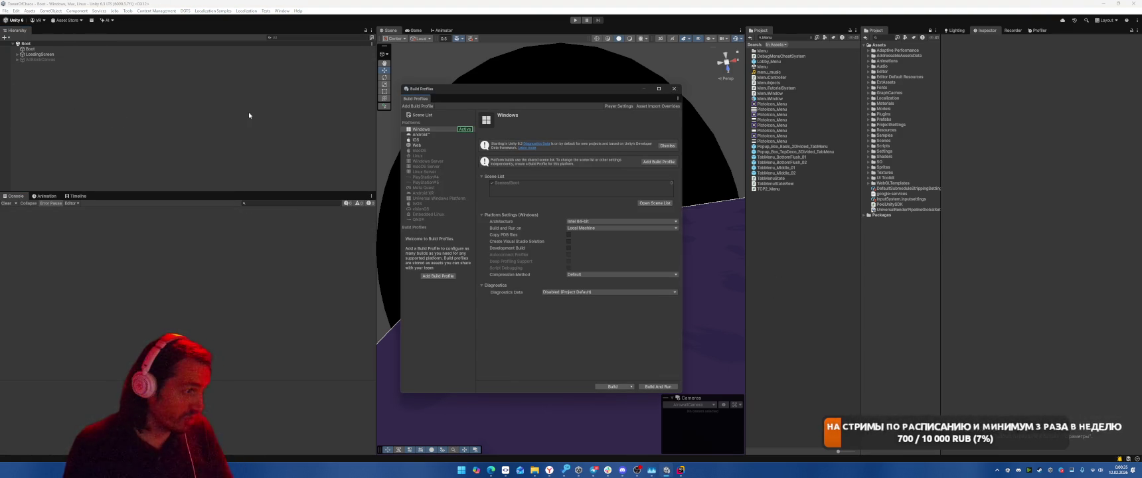
pyautogui.click(415, 145)
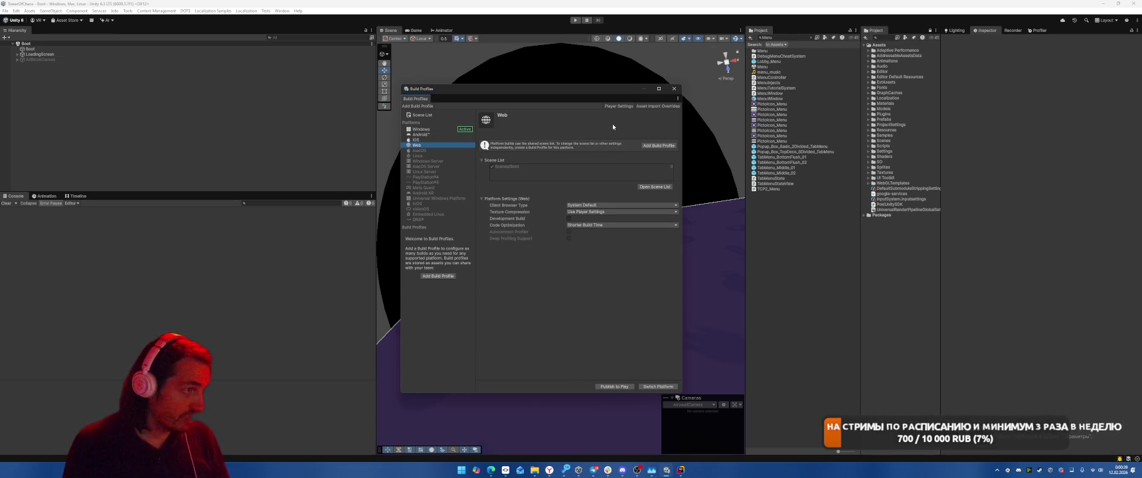
pyautogui.click(658, 386)
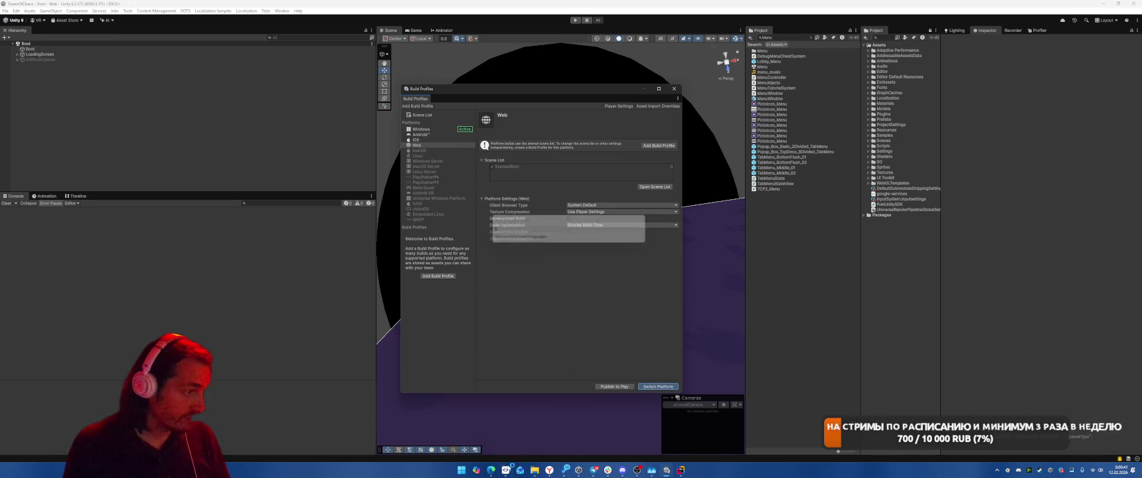
# In SmartGit, select all changed files and open their context menu.
pyautogui.click(505, 469)
pyautogui.click(468, 140)
pyautogui.hotkey('ctrl', 'a')
pyautogui.rightClick(469, 139)
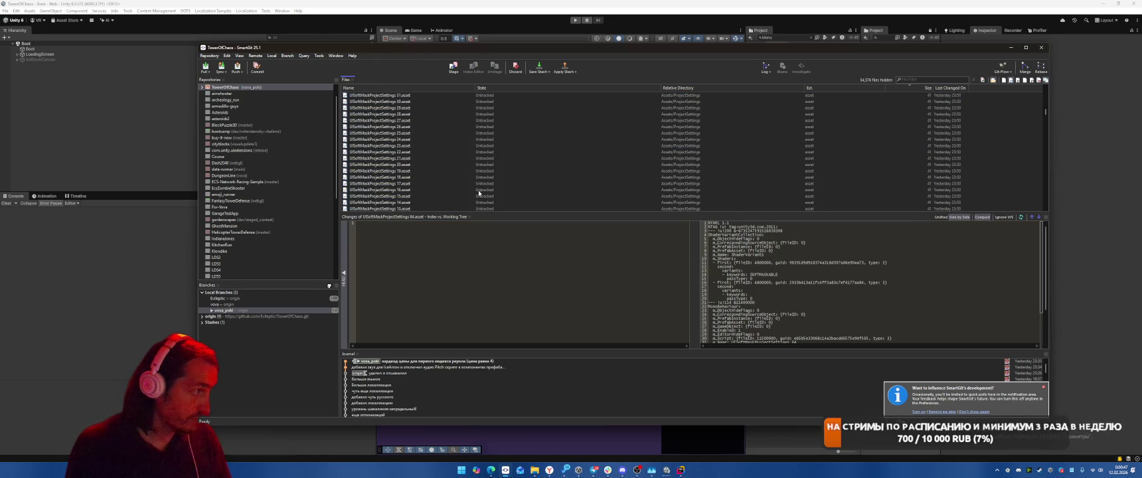
# Review the diff of UISoftMaskProjectSettings 1.asset and scroll through the changes in a maximized SmartGit.
pyautogui.scroll(-6, 482, 192)
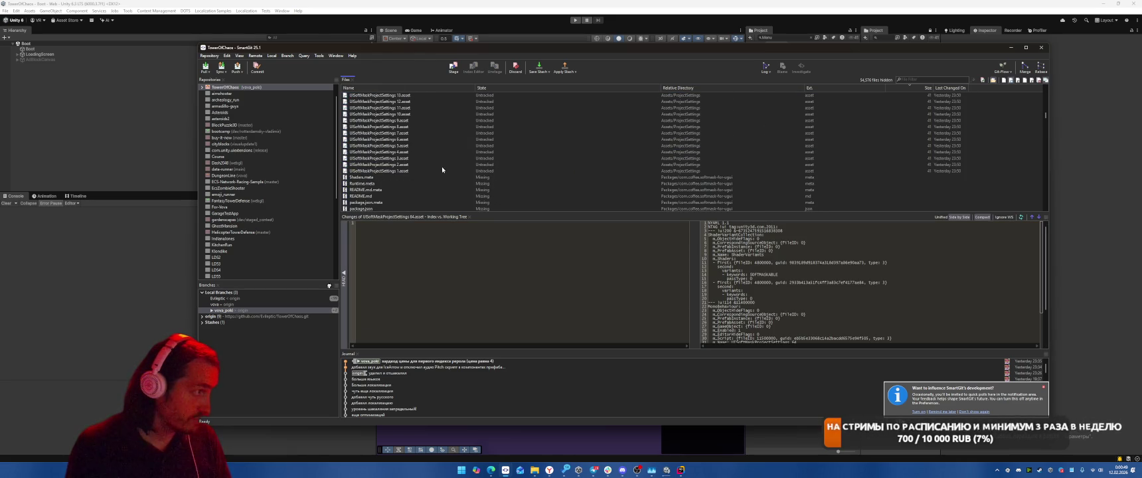
pyautogui.click(476, 170)
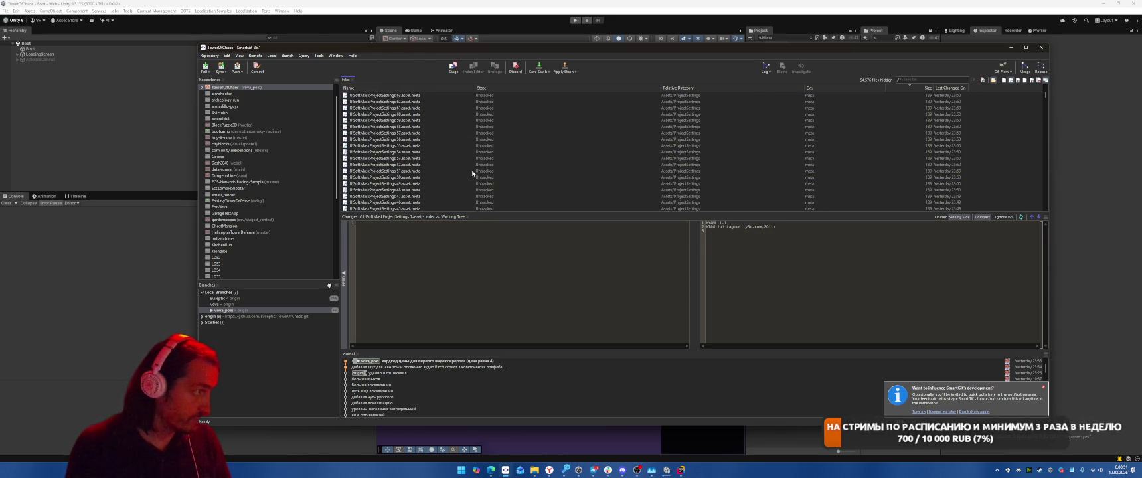
pyautogui.scroll(7, 411, 179)
pyautogui.scroll(-10, 441, 179)
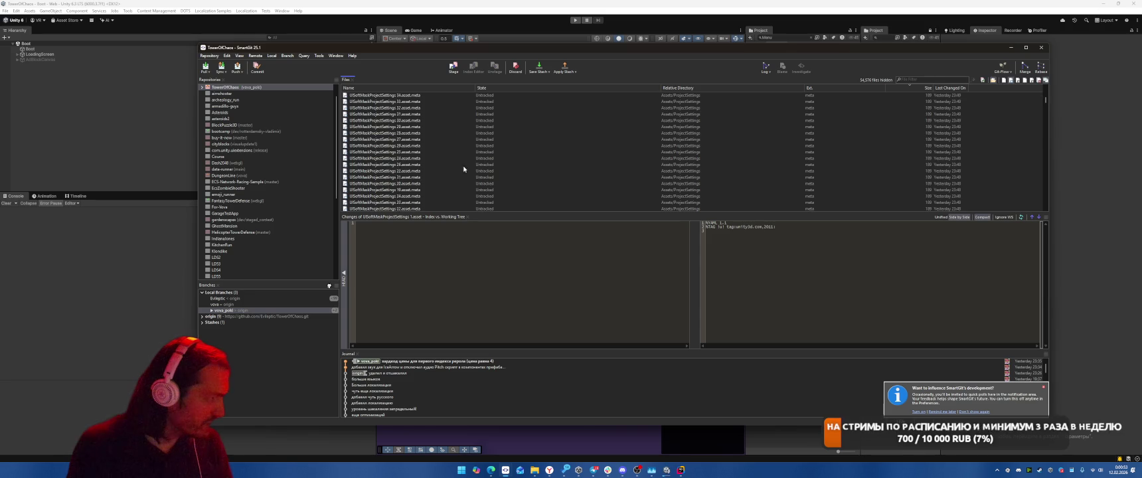
pyautogui.scroll(-5, 484, 151)
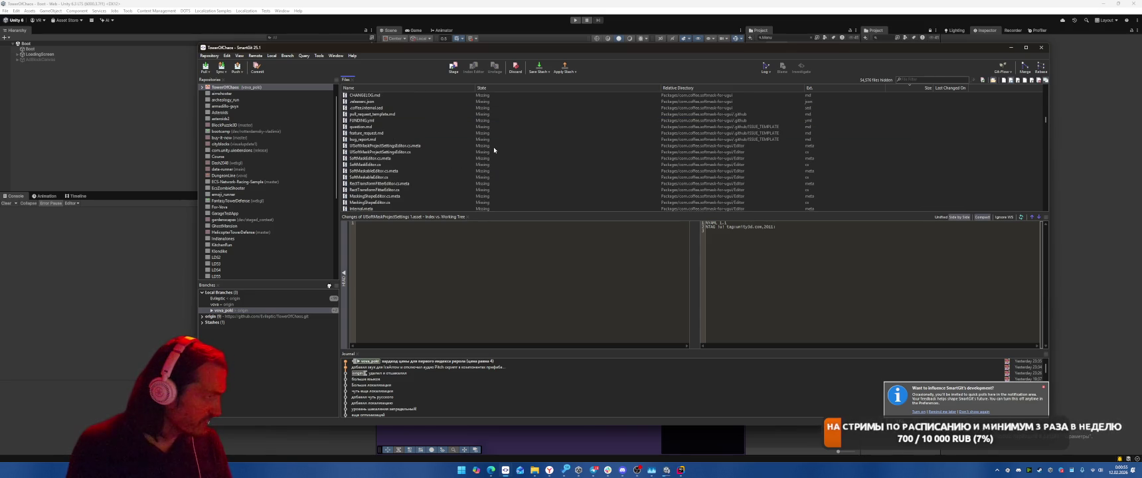
pyautogui.scroll(-6, 494, 146)
pyautogui.press('super+Up')
pyautogui.scroll(-15, 469, 145)
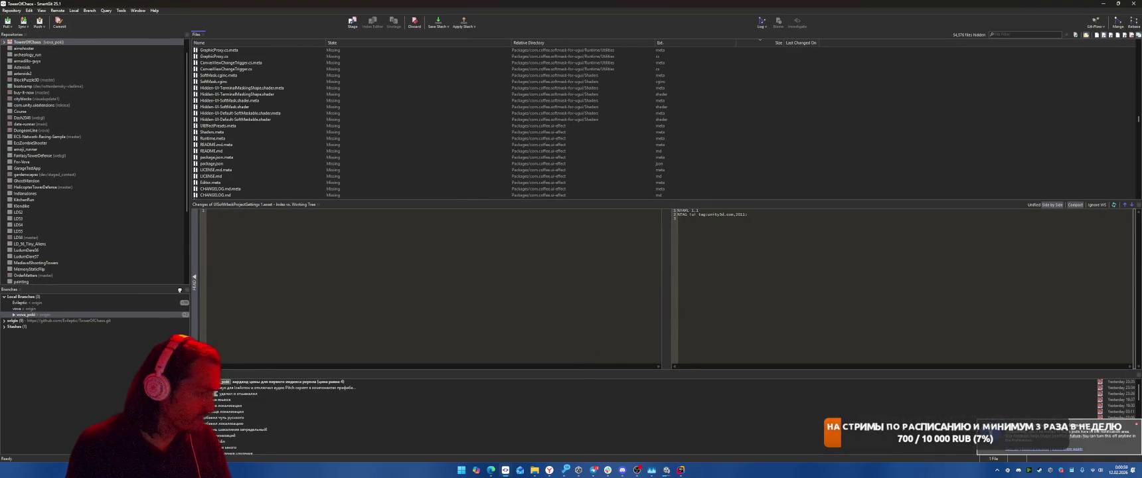
# Navigate Explorer from Packages up to TowerOfChaos and into Library\PackageCache.
pyautogui.moveTo(535, 470)
pyautogui.click(508, 435)
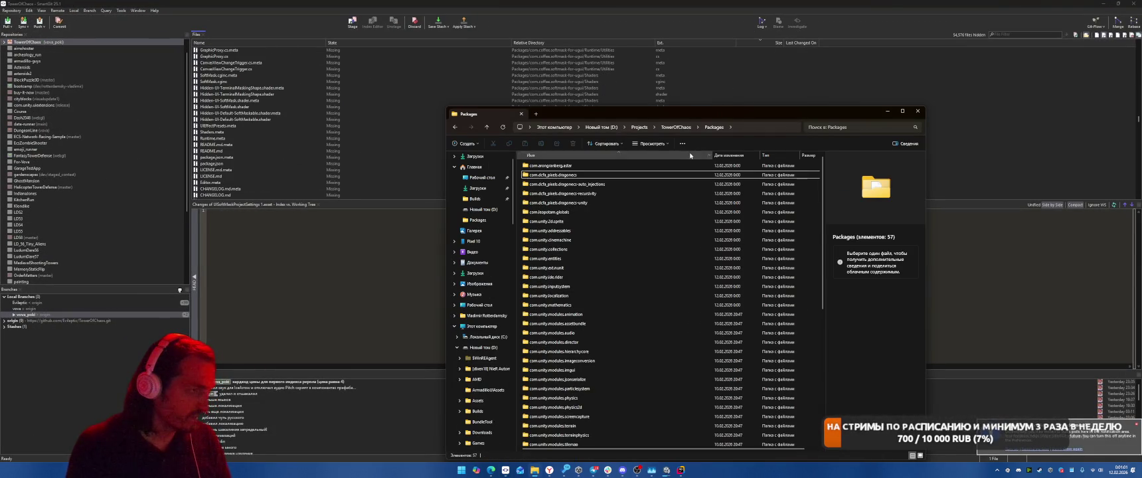
pyautogui.click(678, 127)
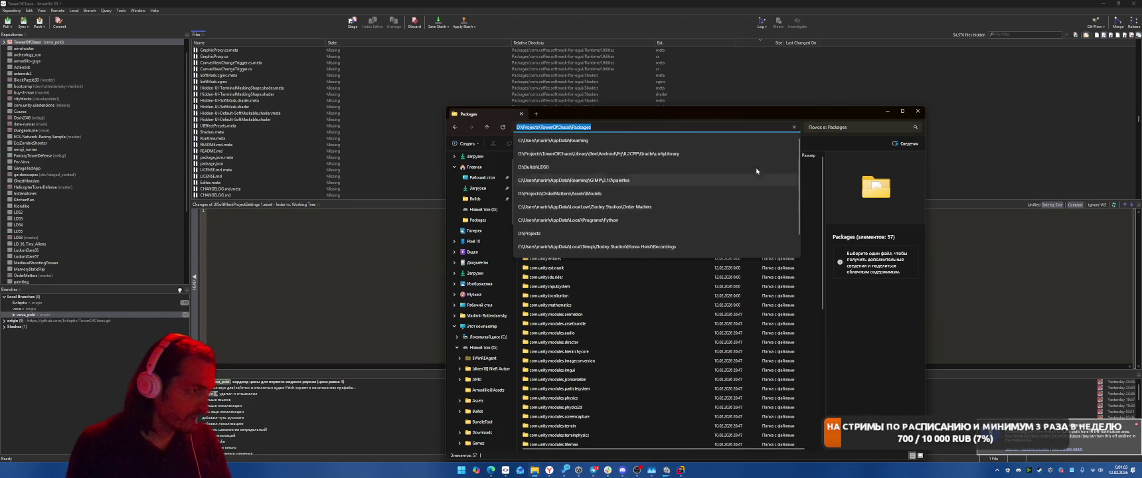
pyautogui.click(818, 111)
pyautogui.click(671, 127)
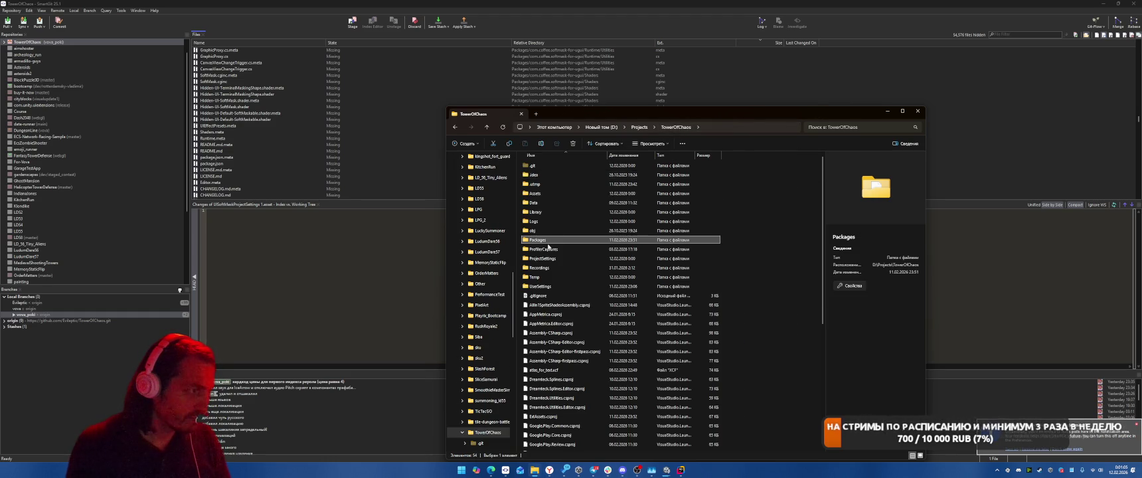
pyautogui.click(538, 212)
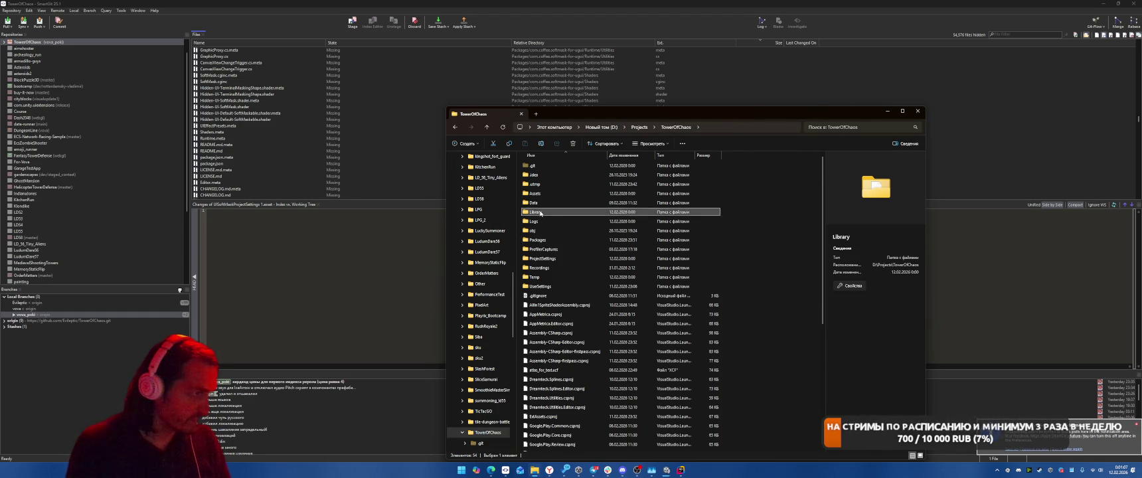
pyautogui.doubleClick(540, 213)
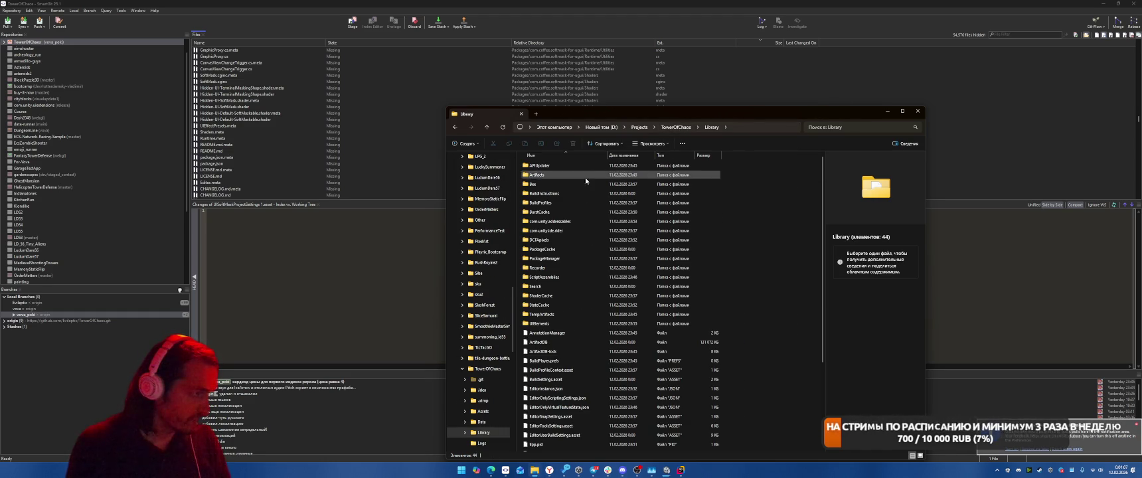
pyautogui.doubleClick(549, 250)
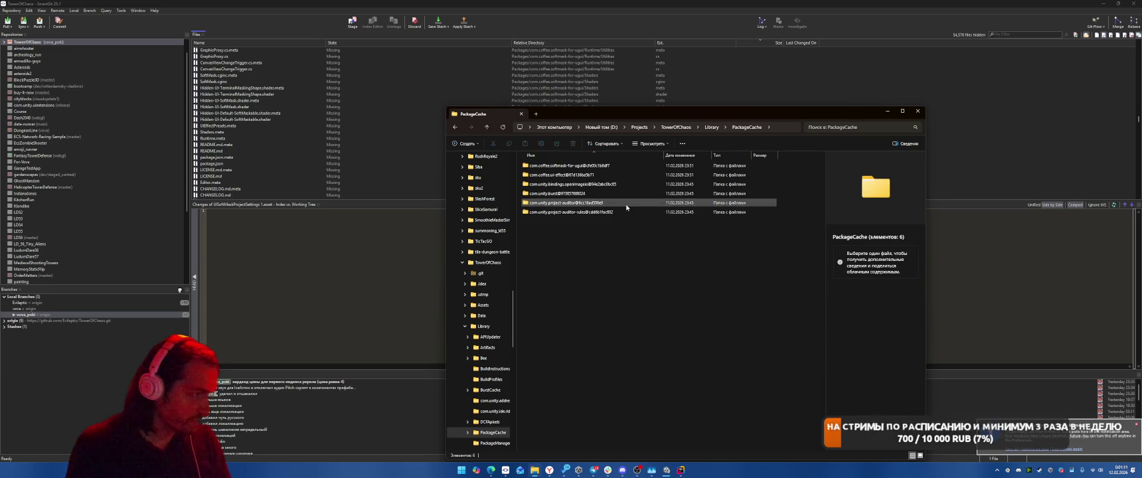
# Copy the two com.coffee package folders into the project's Packages folder.
pyautogui.moveTo(783, 162)
pyautogui.mouseDown()
pyautogui.moveTo(664, 194)
pyautogui.moveTo(664, 178)
pyautogui.mouseUp()
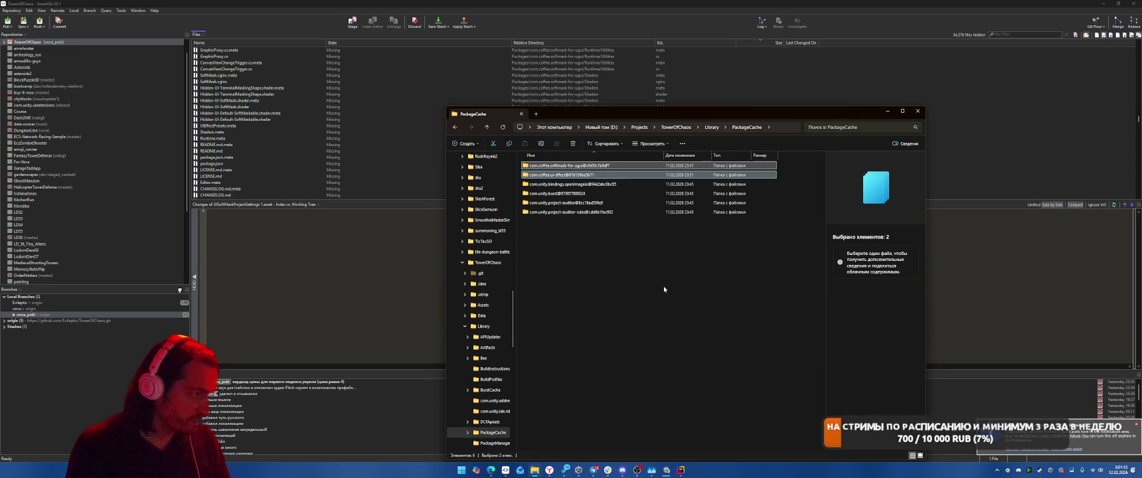
pyautogui.click(711, 126)
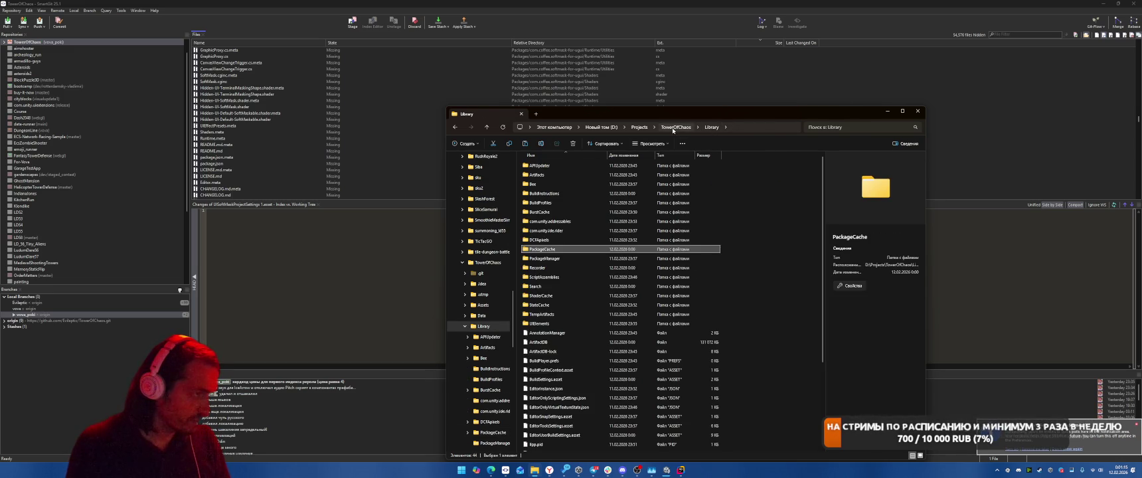
pyautogui.click(676, 127)
pyautogui.doubleClick(551, 240)
pyautogui.click(597, 248)
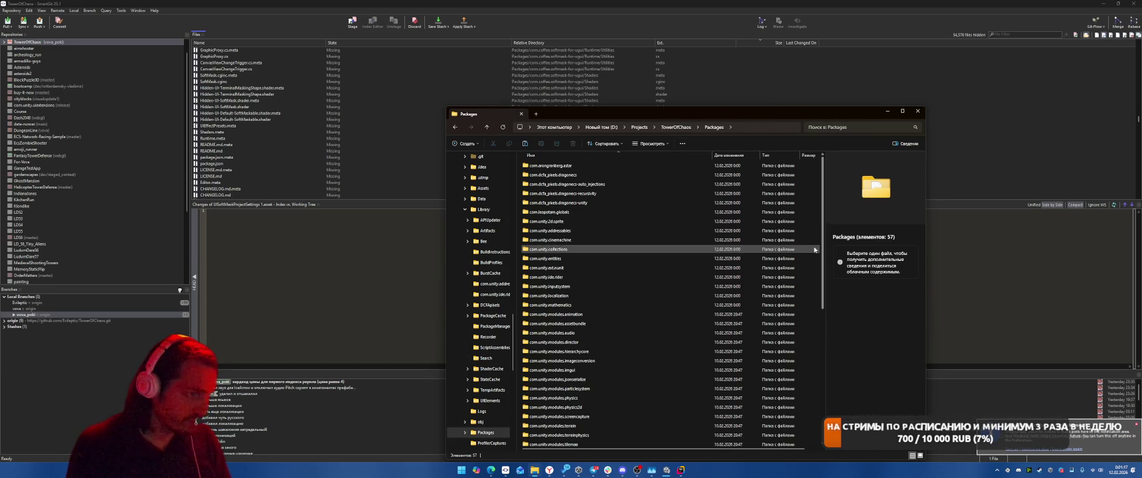
pyautogui.scroll(-8, 677, 354)
pyautogui.click(611, 441)
pyautogui.hotkey('ctrl', 'v')
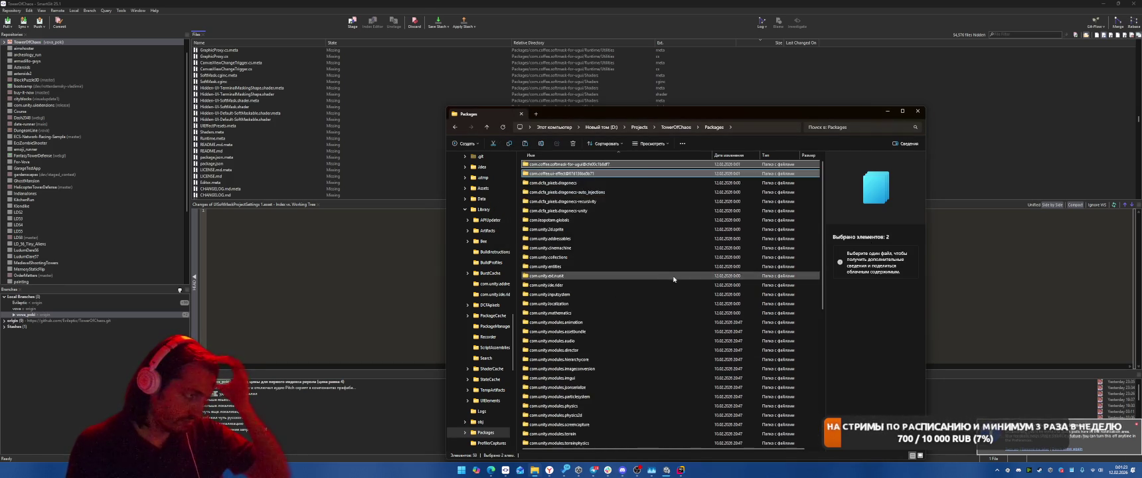
# Rename the pasted softmask folder to com.coffee.softmask-for-ugui, dropping its hash suffix.
pyautogui.click(705, 176)
pyautogui.press('F2')
pyautogui.press('End')
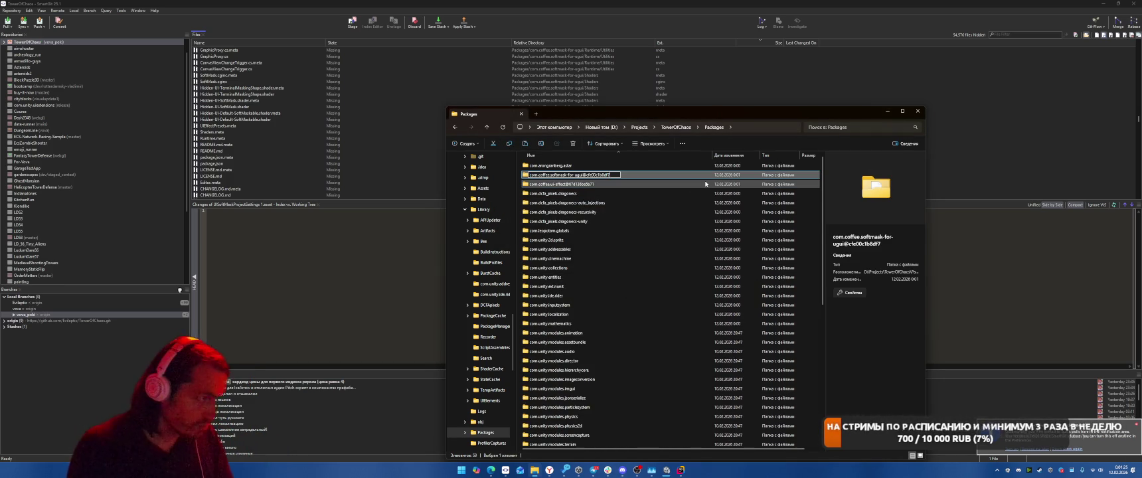
pyautogui.hotkey('ctrl', 'shift', 'Left')
pyautogui.press('BackSpace')
pyautogui.press('Return')
pyautogui.press('Down')
# Rename the ui-effect folder to com.coffee.ui-effect, dropping its hash suffix.
pyautogui.press('F2')
pyautogui.press('End')
pyautogui.hotkey('ctrl', 'shift', 'Left')
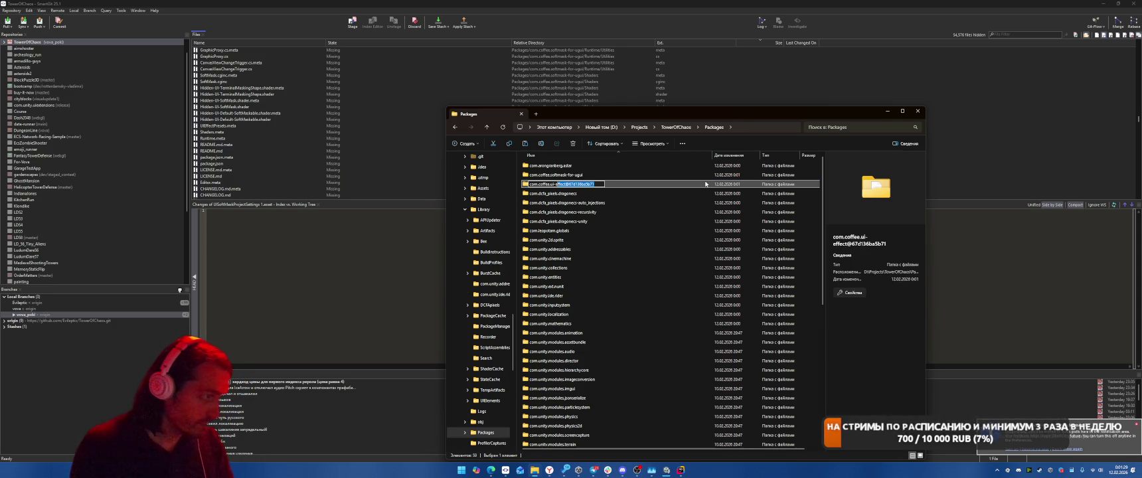
pyautogui.press('BackSpace')
pyautogui.press('Return')
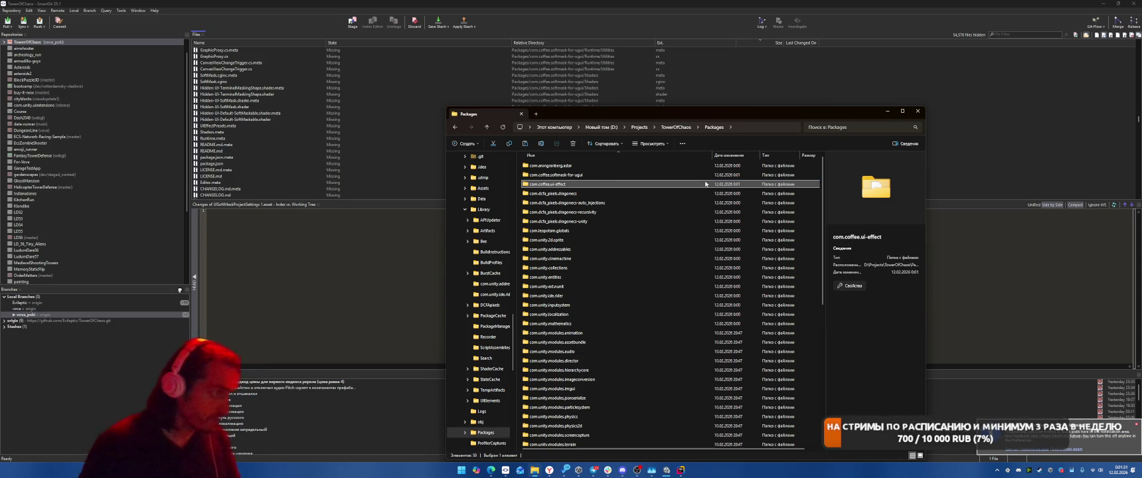
pyautogui.click(964, 114)
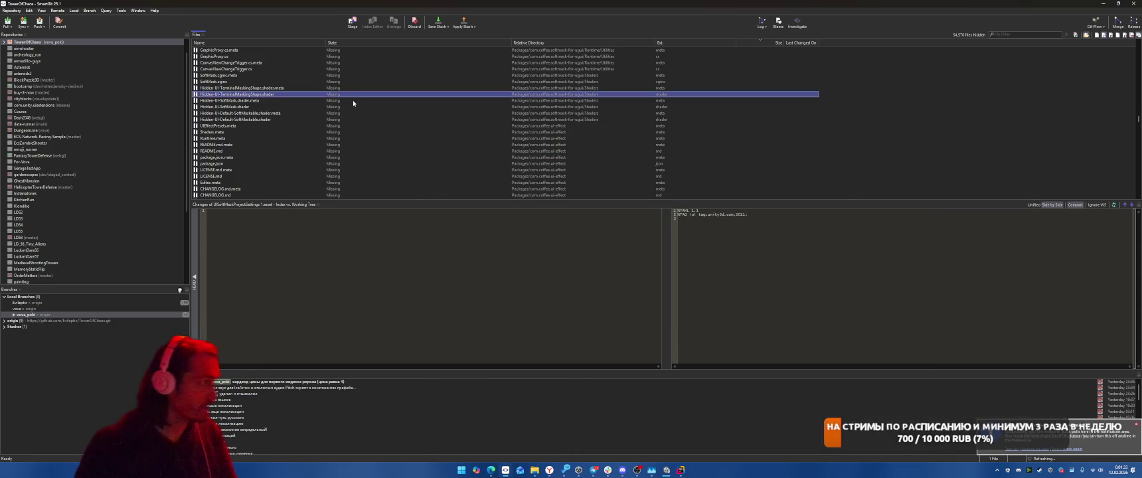
# Browse the copied com.coffee.ui-effect and com.coffee.softmask-for-ugui folders, then return to SmartGit.
pyautogui.scroll(-1, 503, 156)
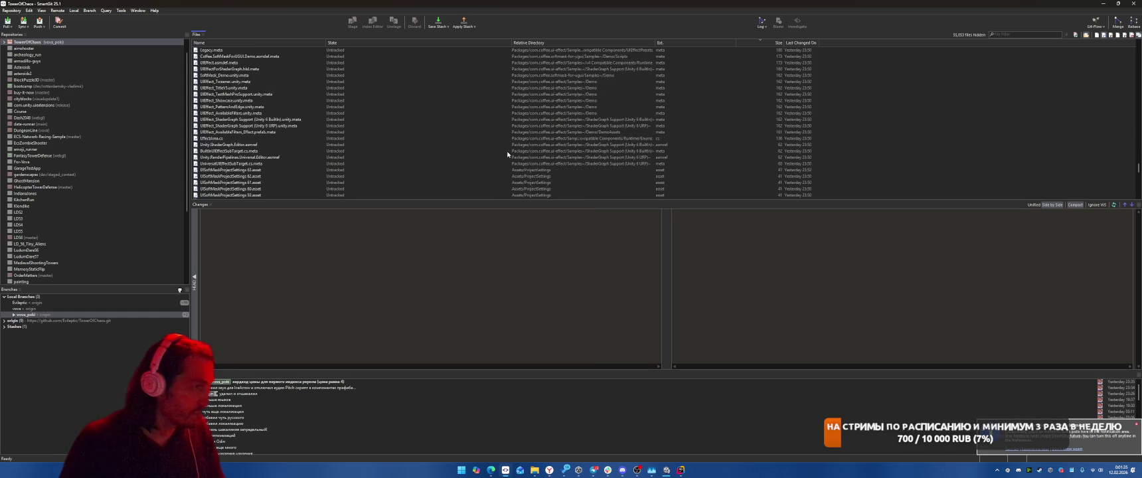
pyautogui.moveTo(535, 470)
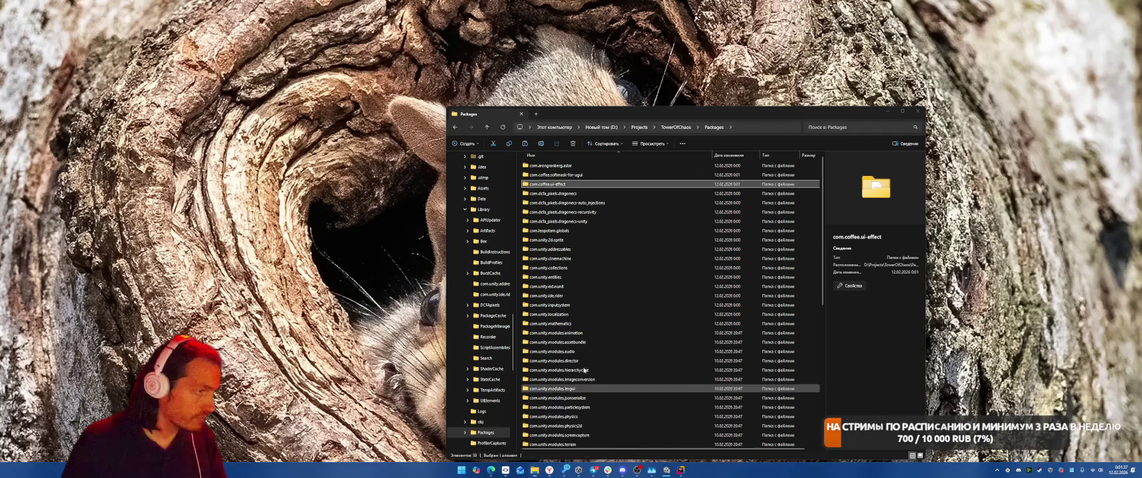
pyautogui.click(507, 432)
pyautogui.doubleClick(563, 186)
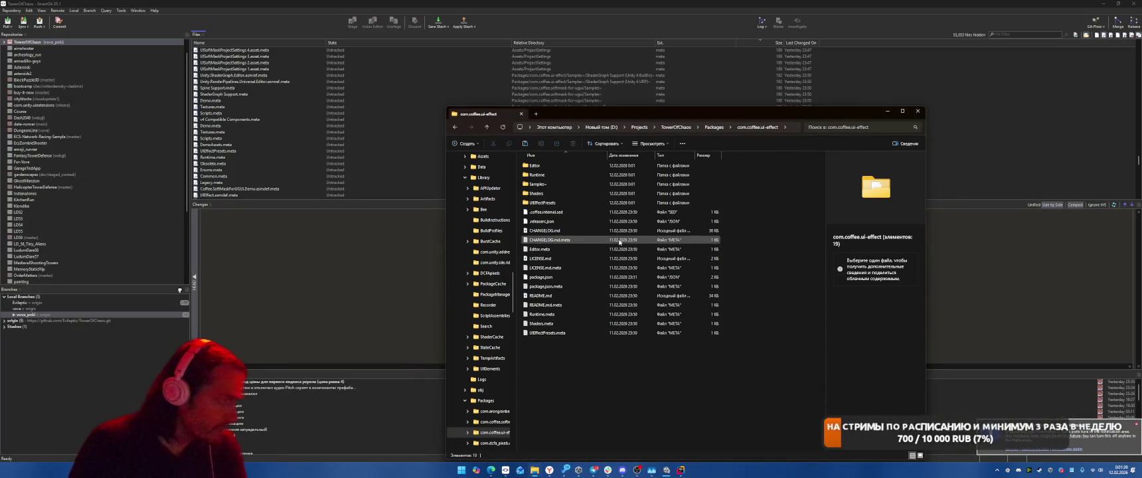
pyautogui.click(545, 185)
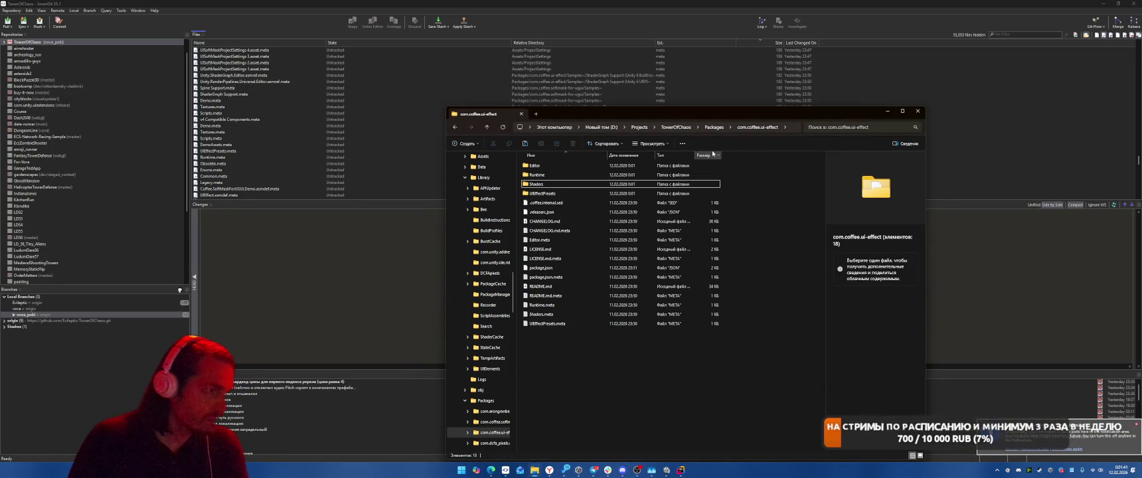
pyautogui.click(714, 127)
pyautogui.doubleClick(566, 175)
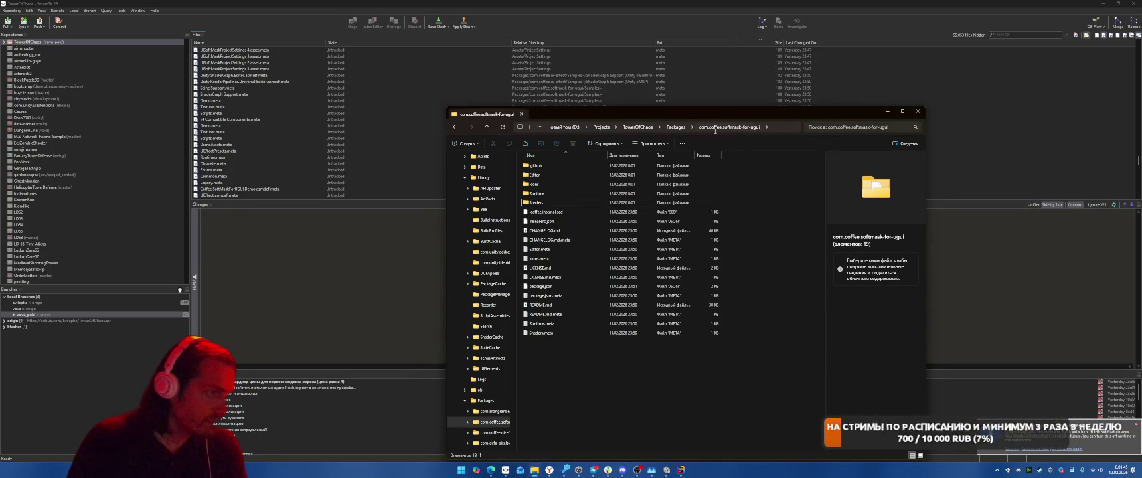
pyautogui.click(676, 127)
pyautogui.doubleClick(564, 184)
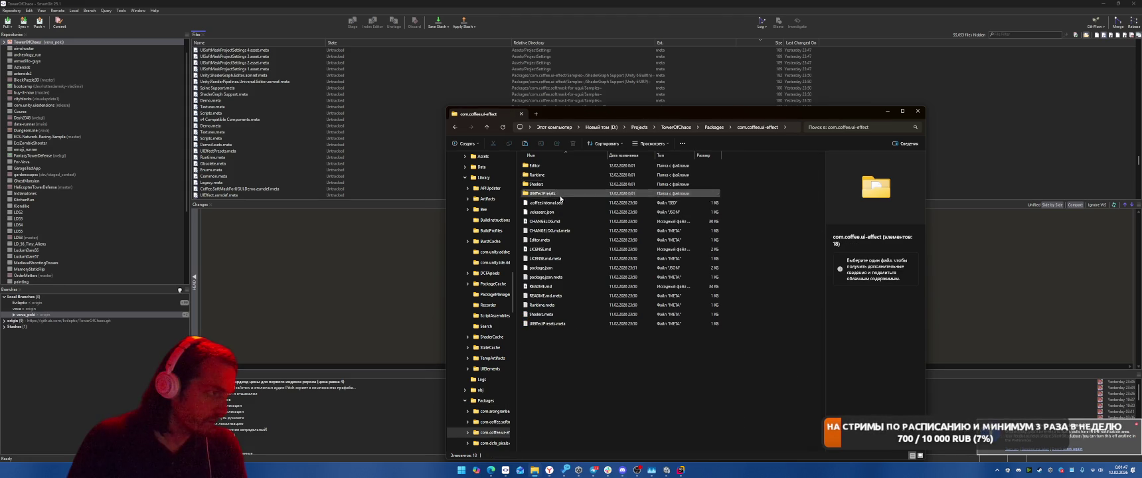
pyautogui.click(968, 155)
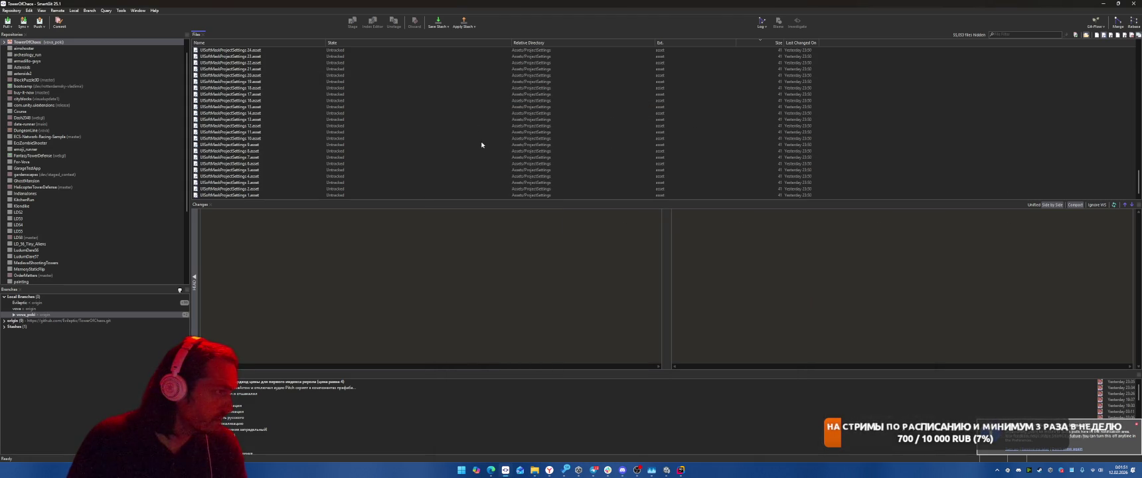
# Select all 127 untracked numbered UISoftMaskProjectSettings copies, delete them, and return to Unity.
pyautogui.click(345, 195)
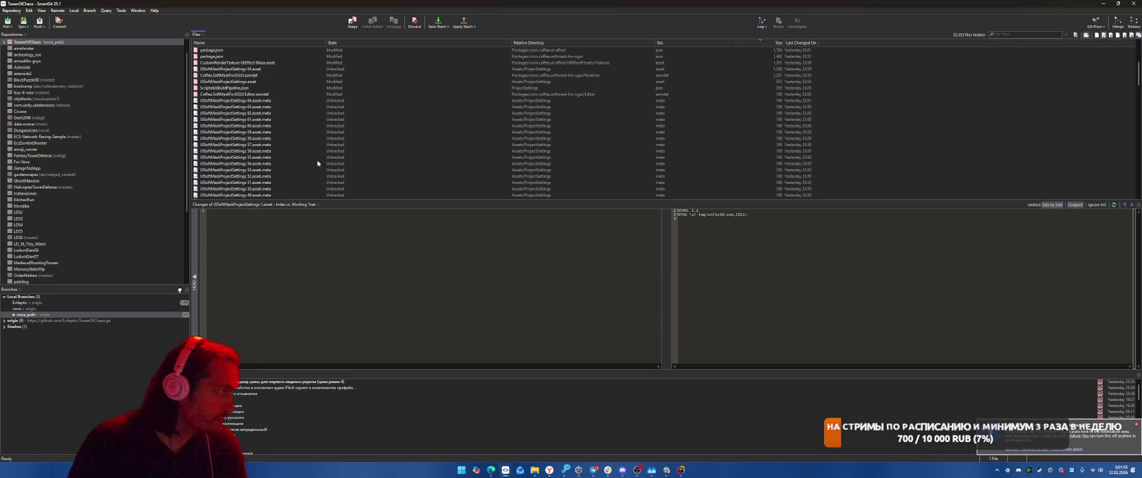
pyautogui.keyDown('shift'); pyautogui.click(273, 101); pyautogui.keyUp('shift')
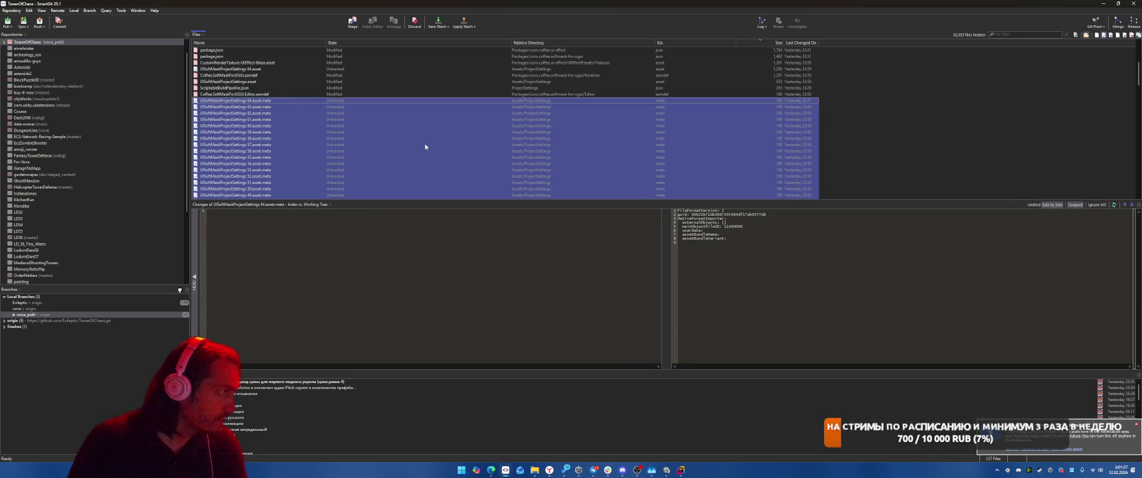
pyautogui.scroll(-15, 450, 138)
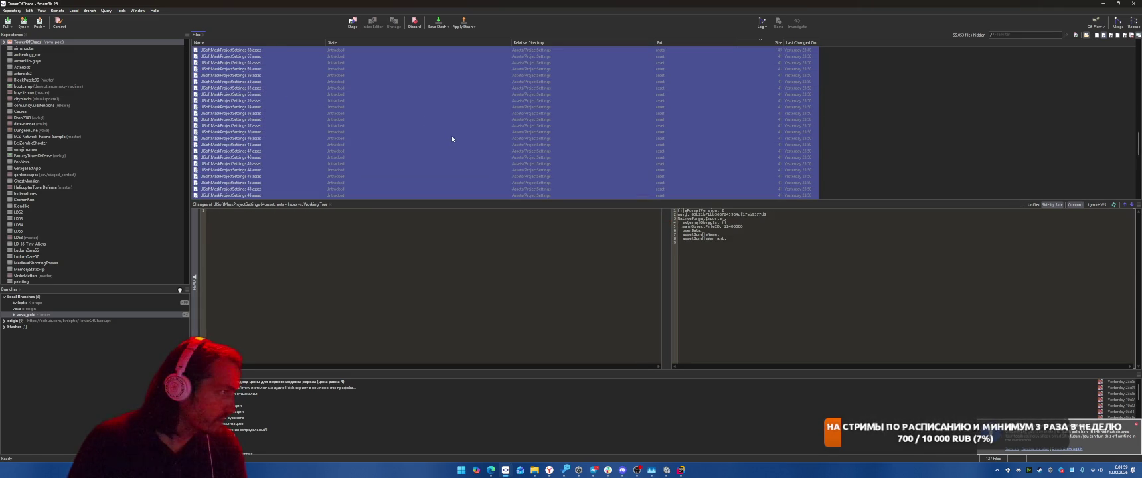
pyautogui.press('Delete')
pyautogui.press('Return')
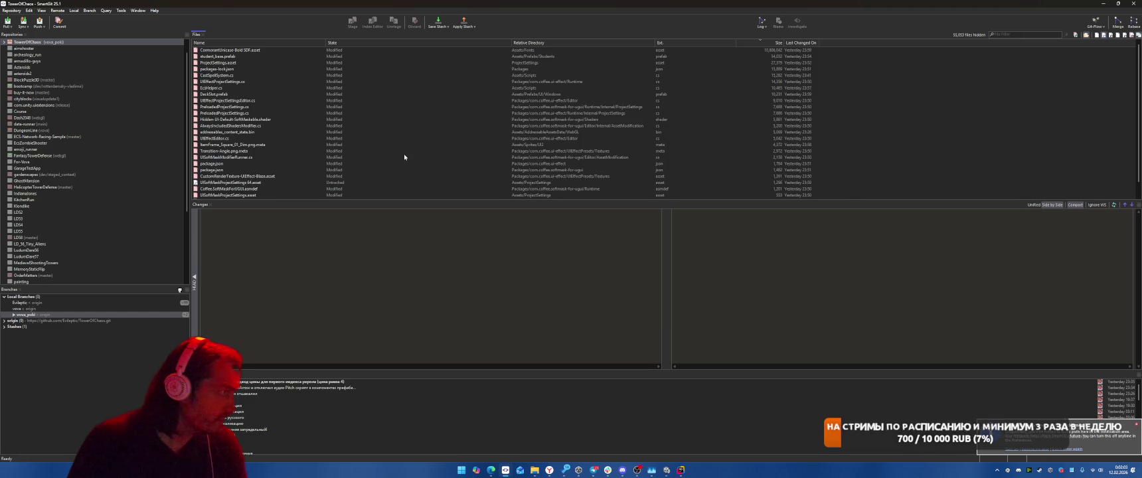
pyautogui.hotkey('alt', 'Tab')
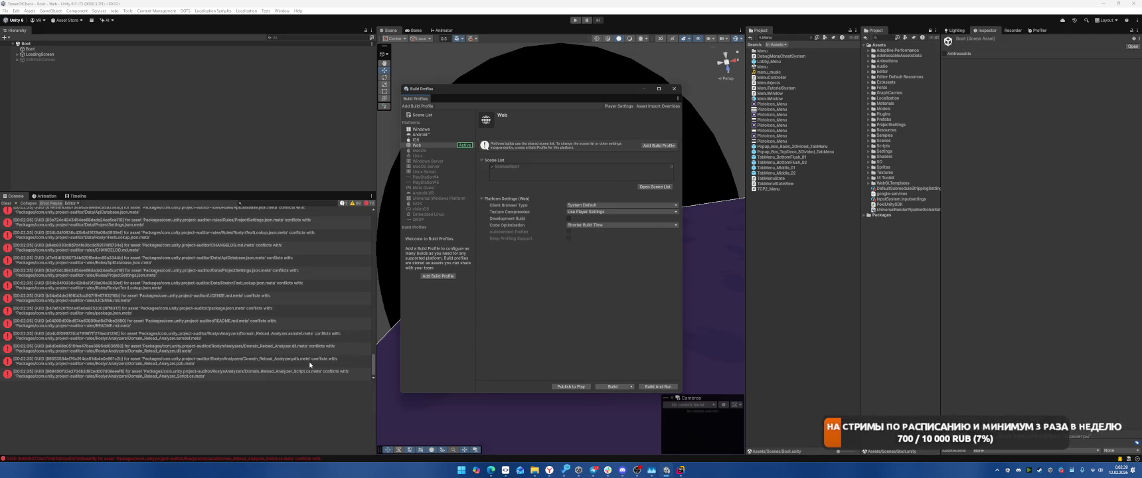
# Read the GUID conflict error, clear the Console, close Build Profiles, and return to SmartGit.
pyautogui.click(197, 311)
pyautogui.click(180, 334)
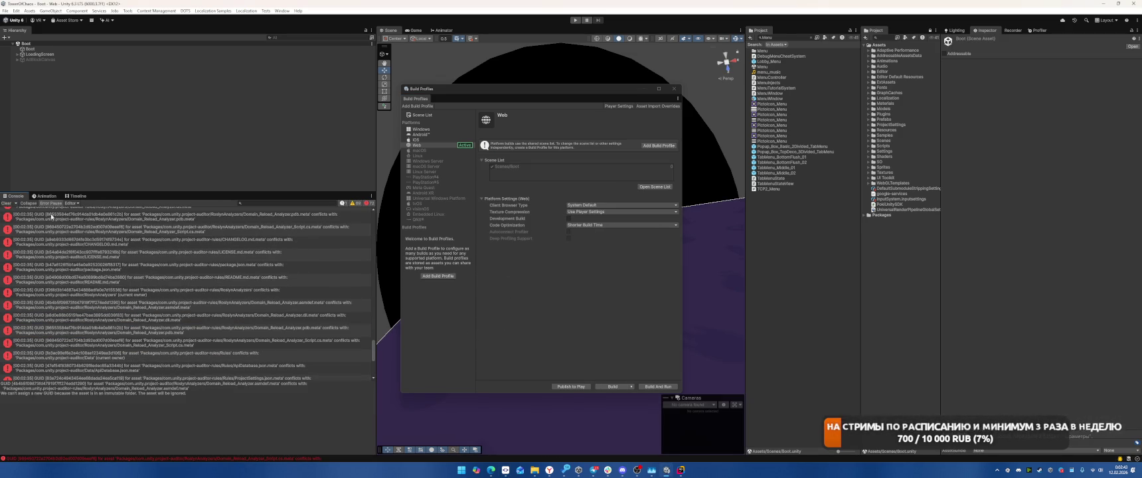
pyautogui.click(8, 204)
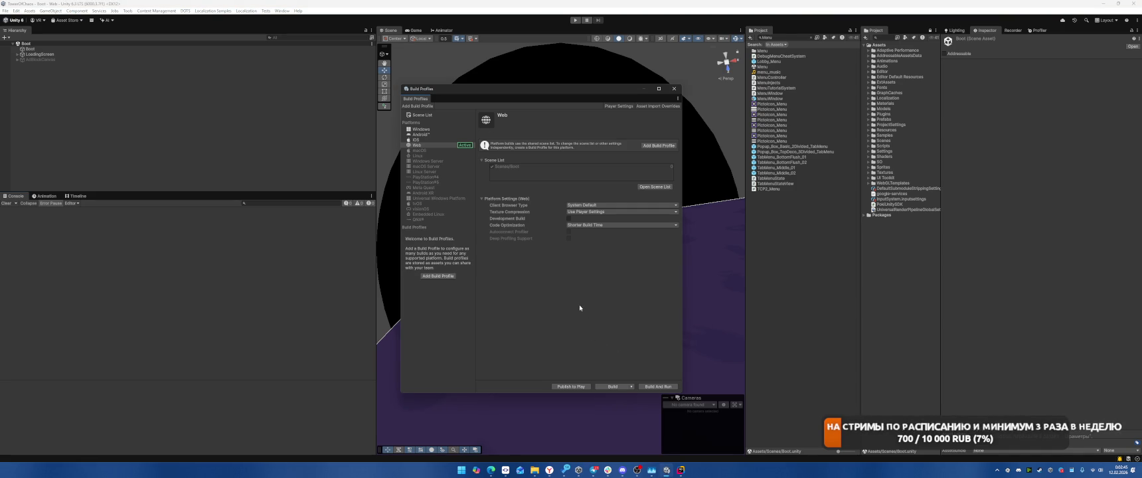
pyautogui.click(674, 88)
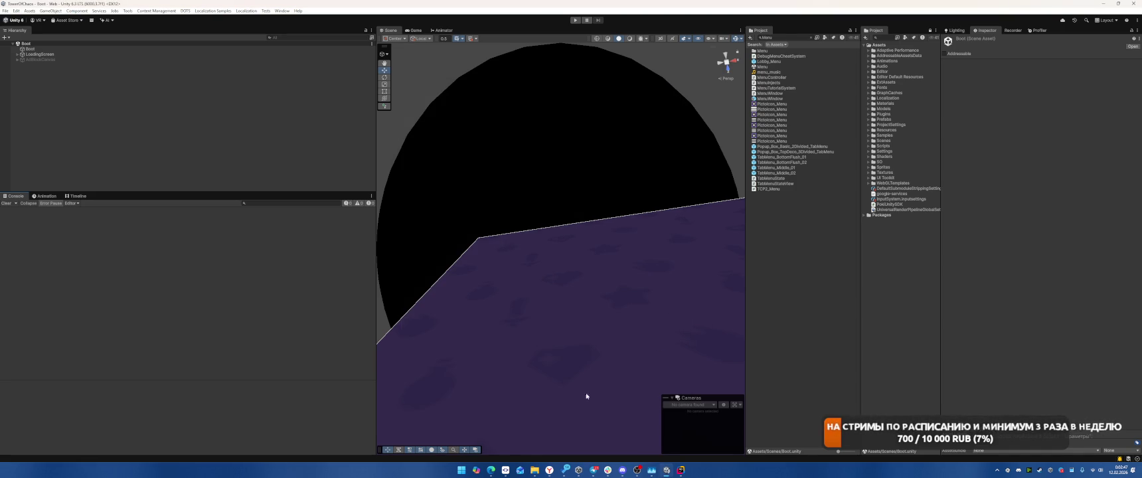
pyautogui.click(512, 469)
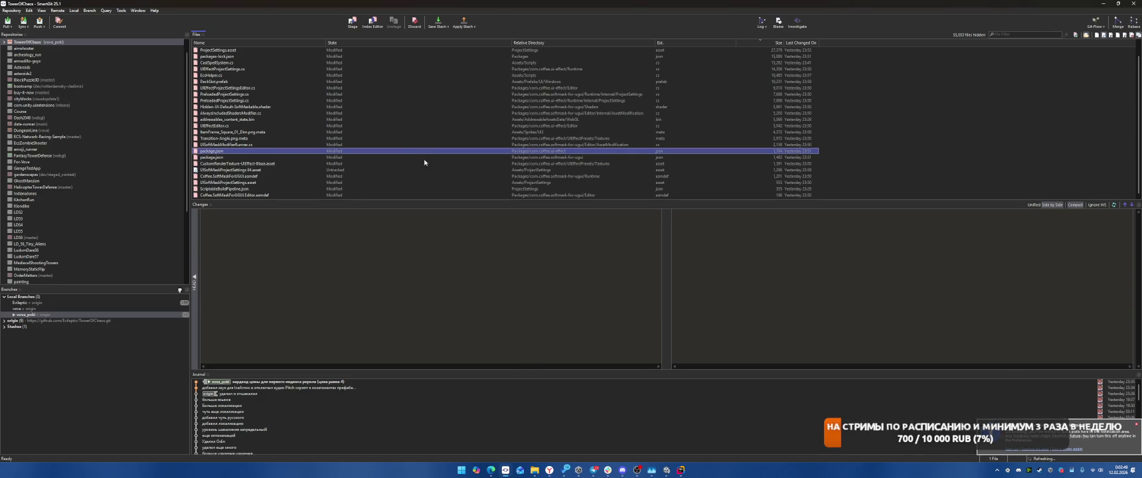
# Compare the diffs of UISoftMaskProjectSettings 64.asset, its .meta, and UISoftMaskProjectSettings.asset.
pyautogui.click(269, 164)
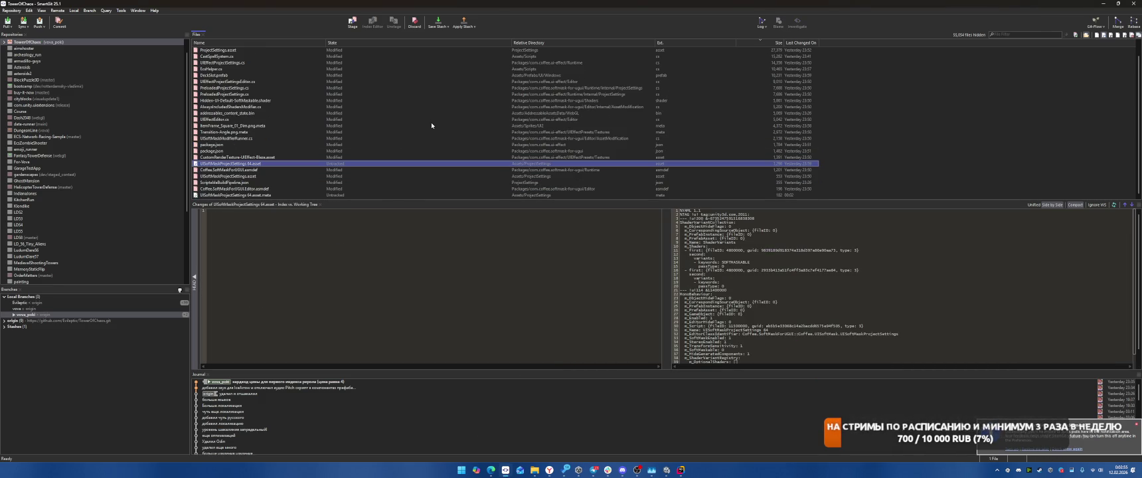
pyautogui.click(303, 195)
pyautogui.click(305, 166)
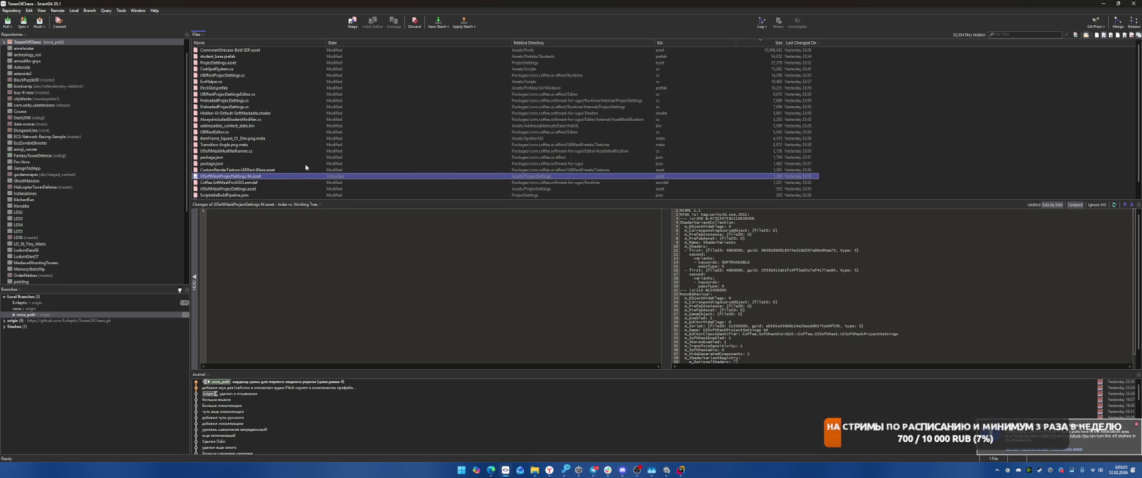
pyautogui.click(274, 189)
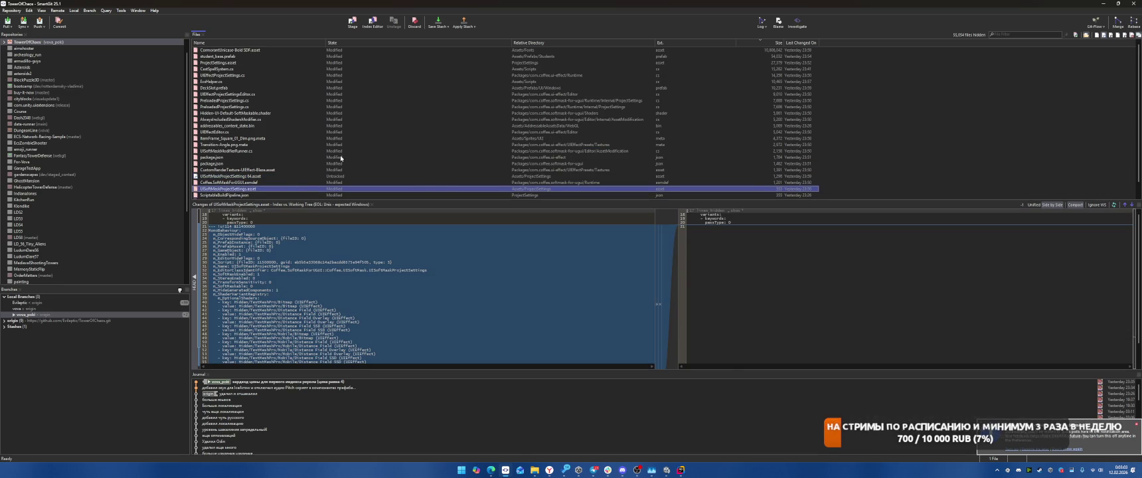
pyautogui.scroll(-1, 348, 141)
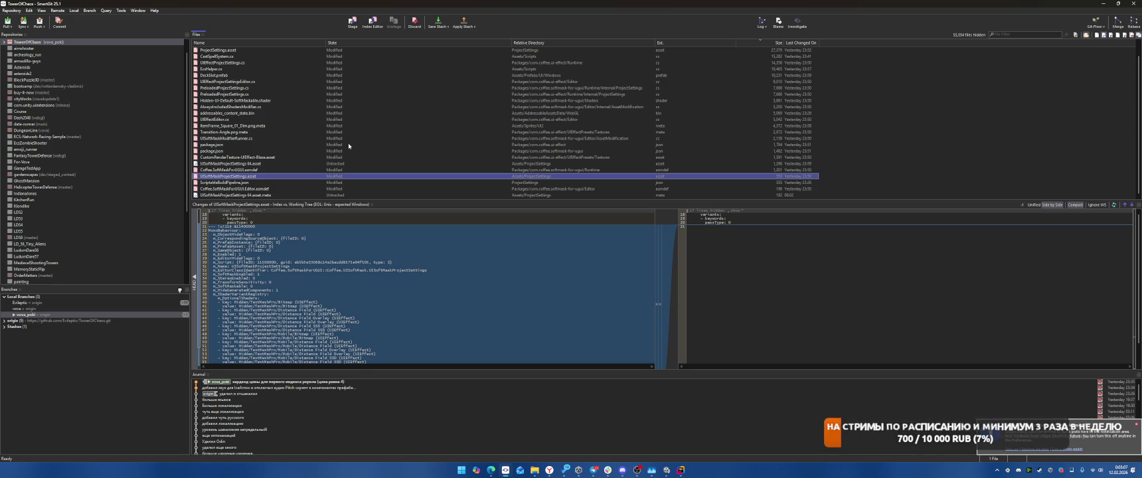
# Delete UISoftMaskProjectSettings.asset, the 64.asset copy and its .meta, then return to Unity.
pyautogui.keyDown('ctrl'); pyautogui.click(253, 164); pyautogui.keyUp('ctrl')
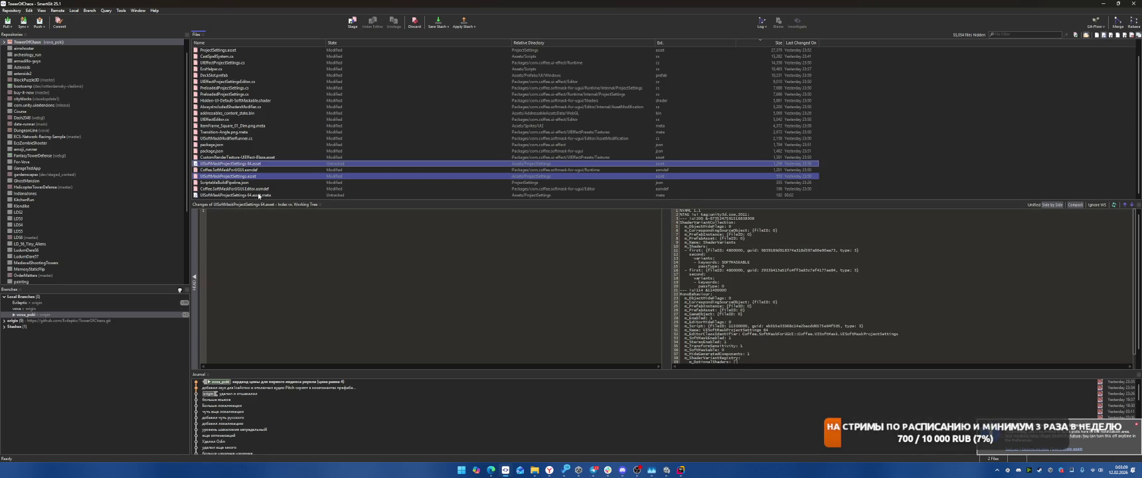
pyautogui.keyDown('ctrl'); pyautogui.click(275, 195); pyautogui.keyUp('ctrl')
pyautogui.press('Delete')
pyautogui.press('Return')
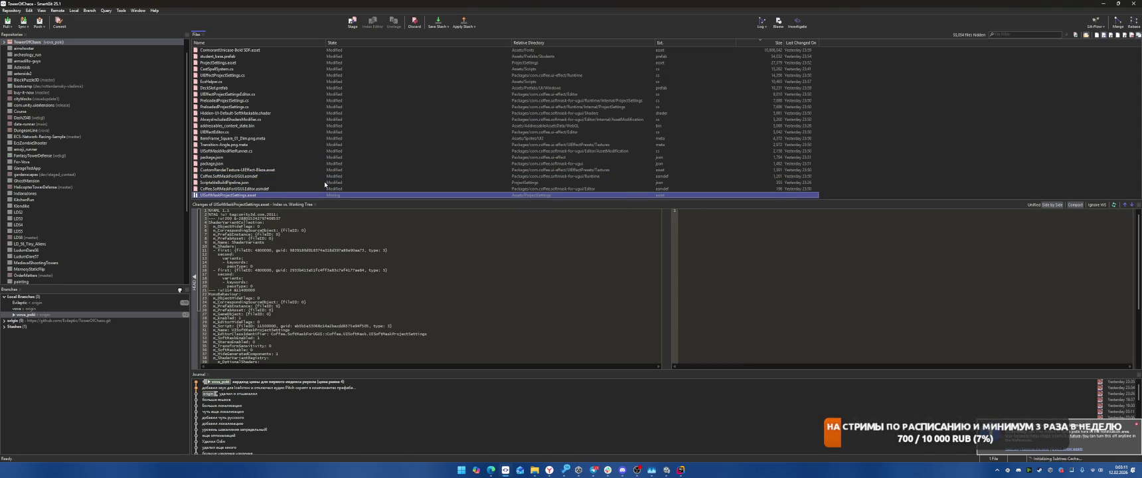
pyautogui.click(387, 139)
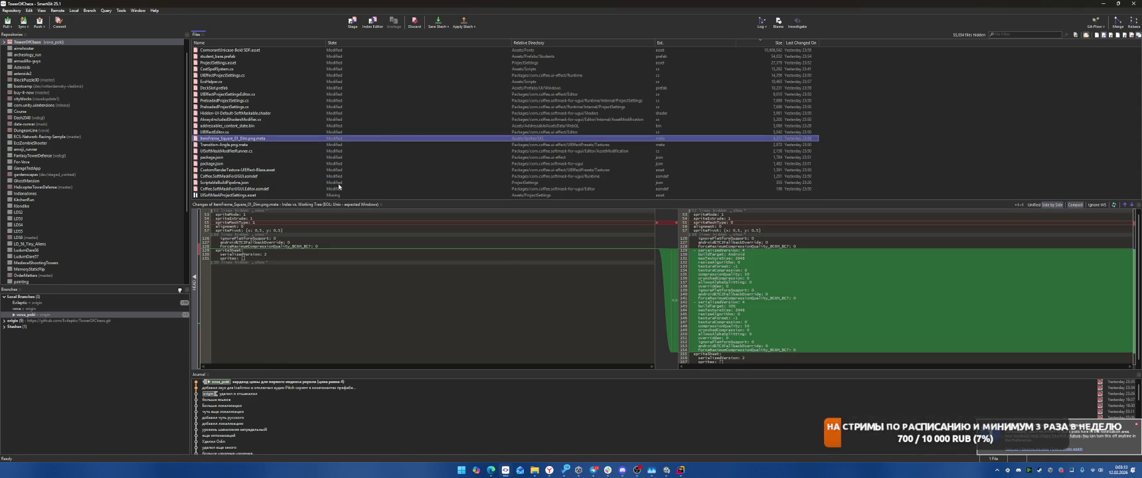
pyautogui.click(338, 196)
pyautogui.click(667, 470)
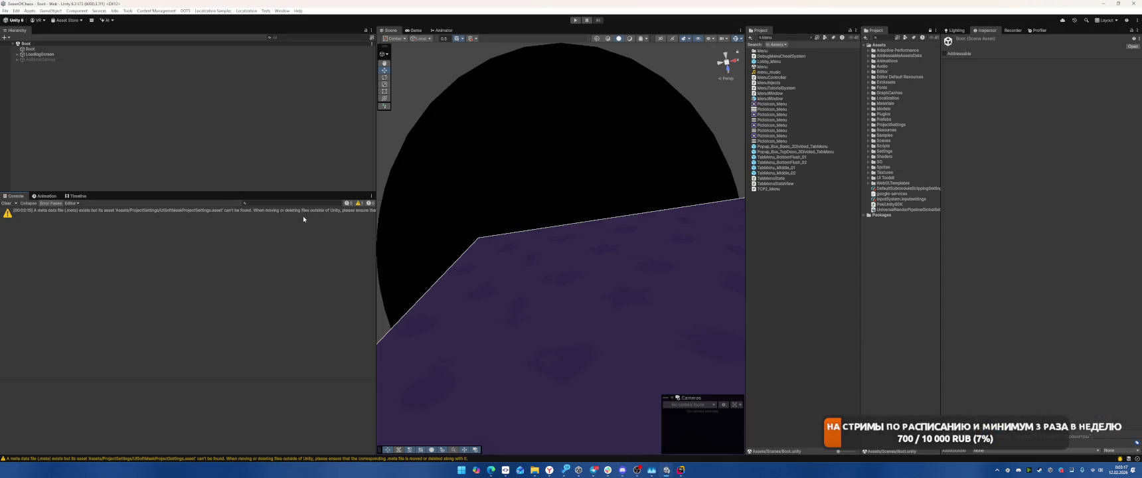
# Read the meta-file warning, review the UIEffectEditor.cs diff in SmartGit, then widen the Console and Hierarchy.
pyautogui.click(304, 217)
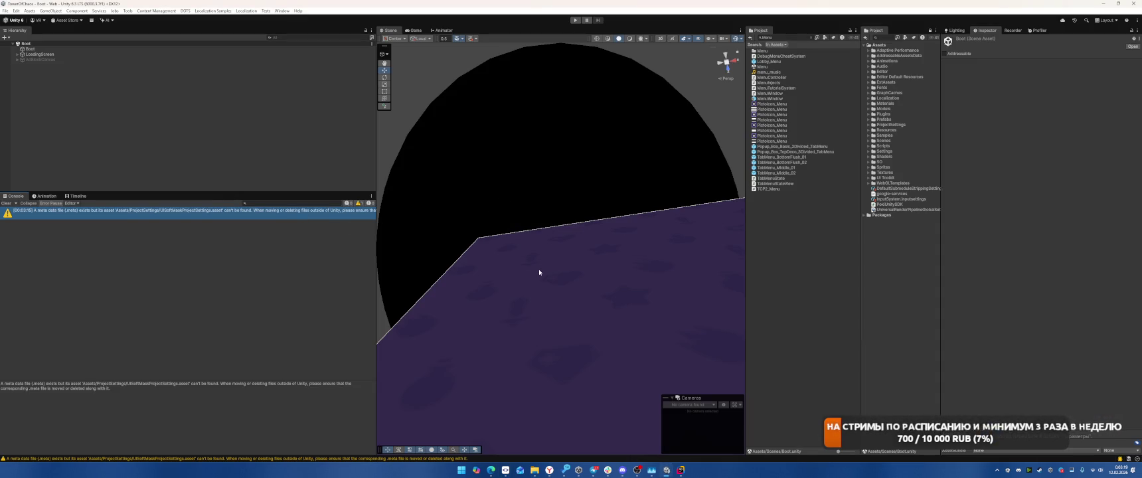
pyautogui.hotkey('alt', 'Tab')
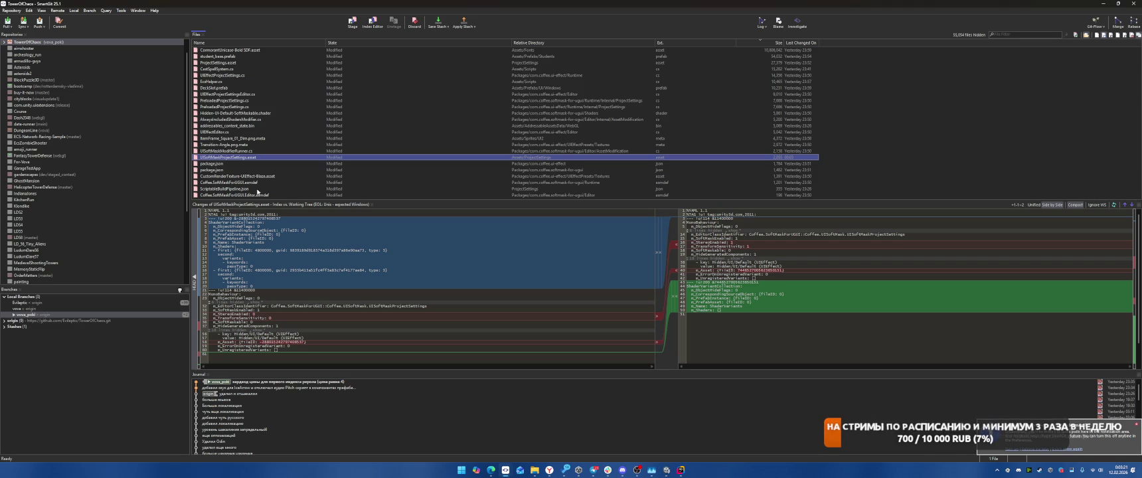
pyautogui.click(312, 120)
pyautogui.click(295, 151)
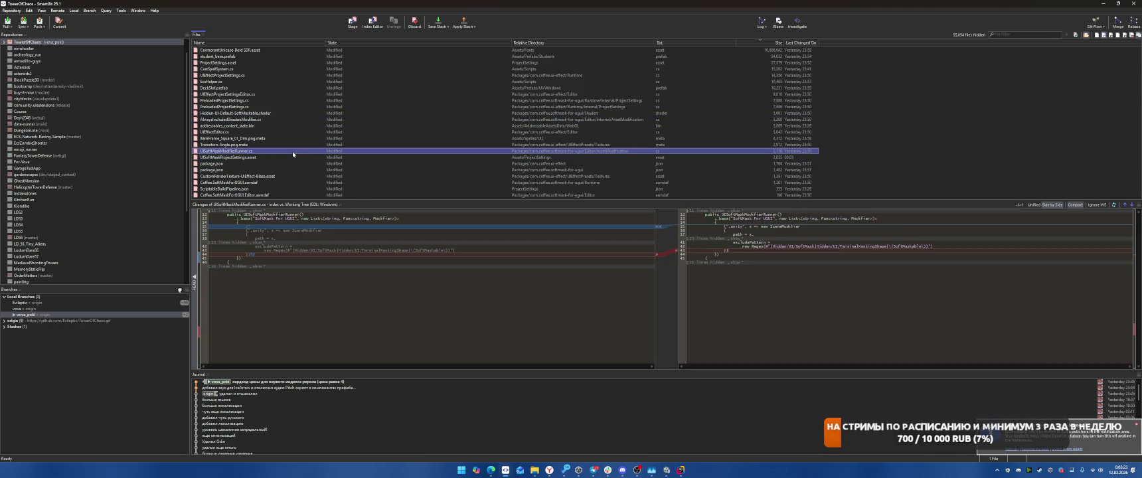
pyautogui.click(359, 131)
pyautogui.hotkey('alt', 'Tab')
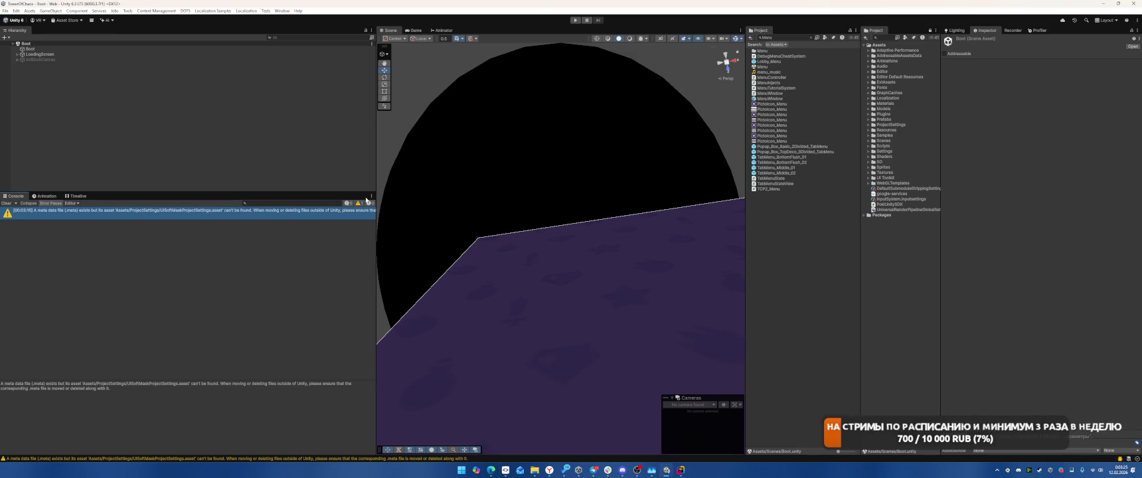
pyautogui.moveTo(376, 218)
pyautogui.mouseDown()
pyautogui.moveTo(532, 229)
pyautogui.moveTo(485, 240)
pyautogui.moveTo(491, 247)
pyautogui.moveTo(323, 261)
pyautogui.mouseUp()
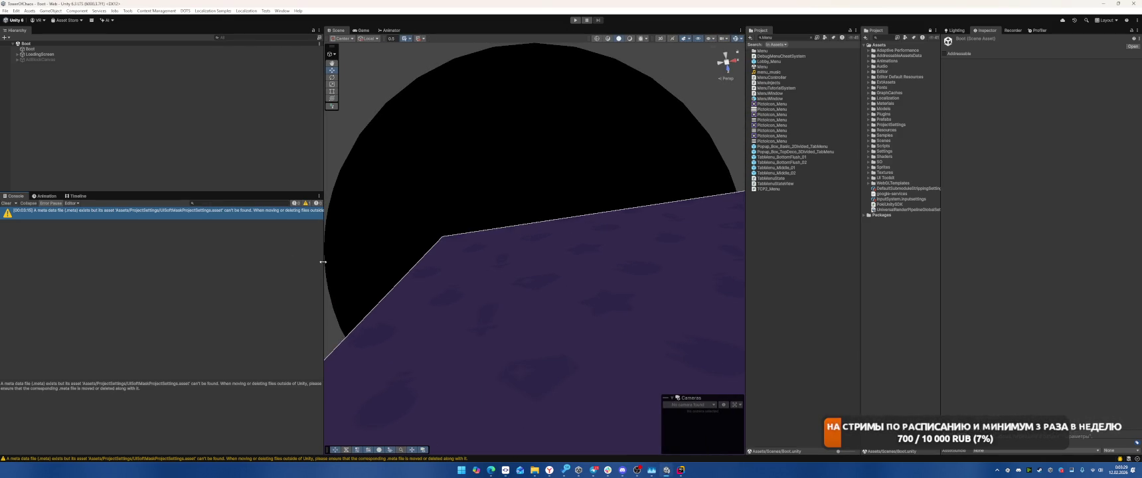
# Enter Play mode and browse the castle, shop and deck screens, inspecting the Терраборн card.
pyautogui.click(575, 22)
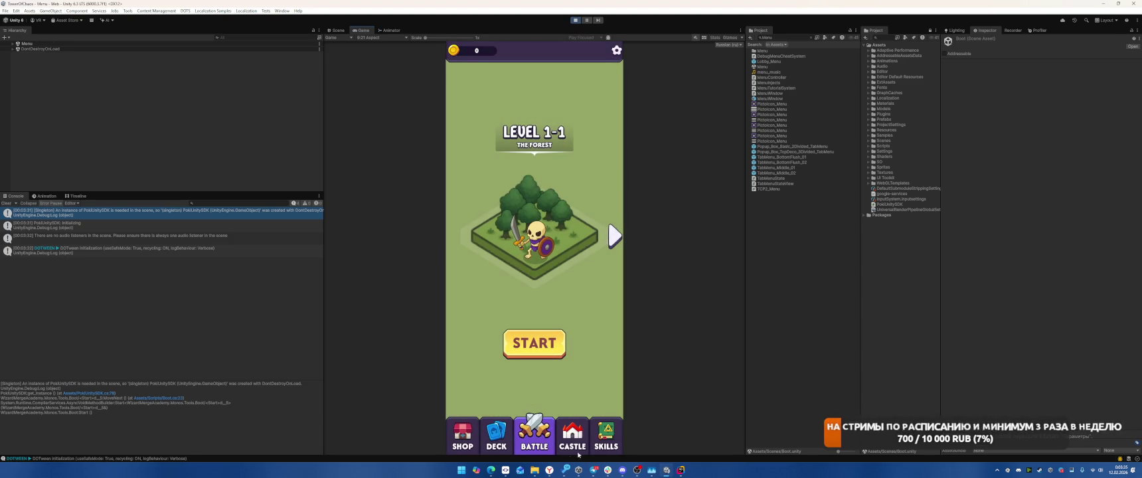
pyautogui.click(573, 434)
pyautogui.click(481, 438)
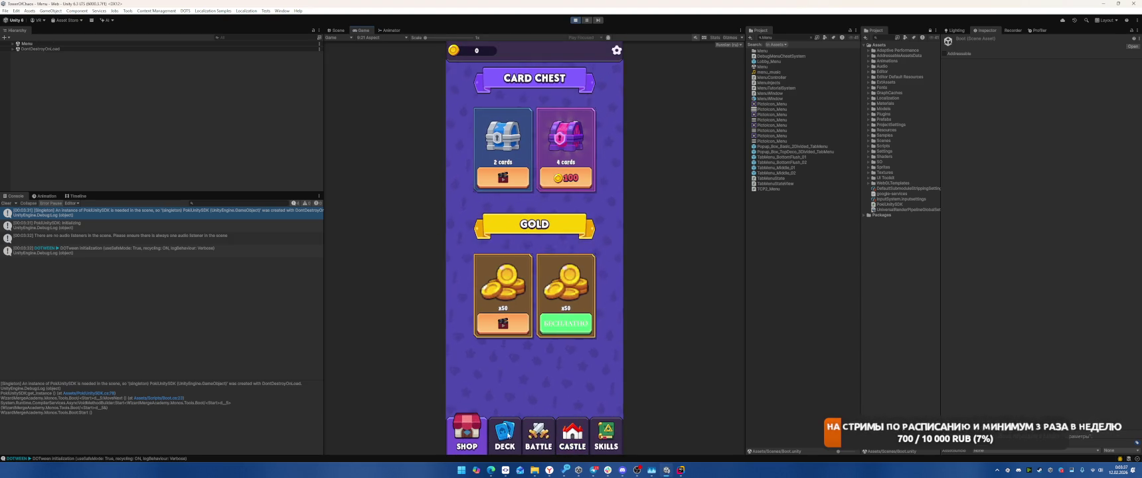
pyautogui.click(499, 438)
pyautogui.click(465, 106)
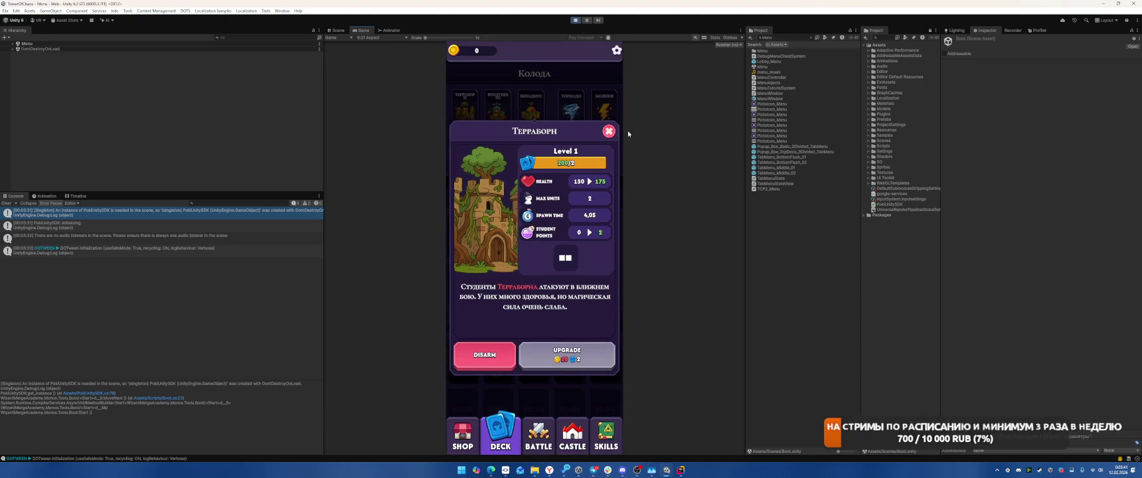
pyautogui.click(608, 132)
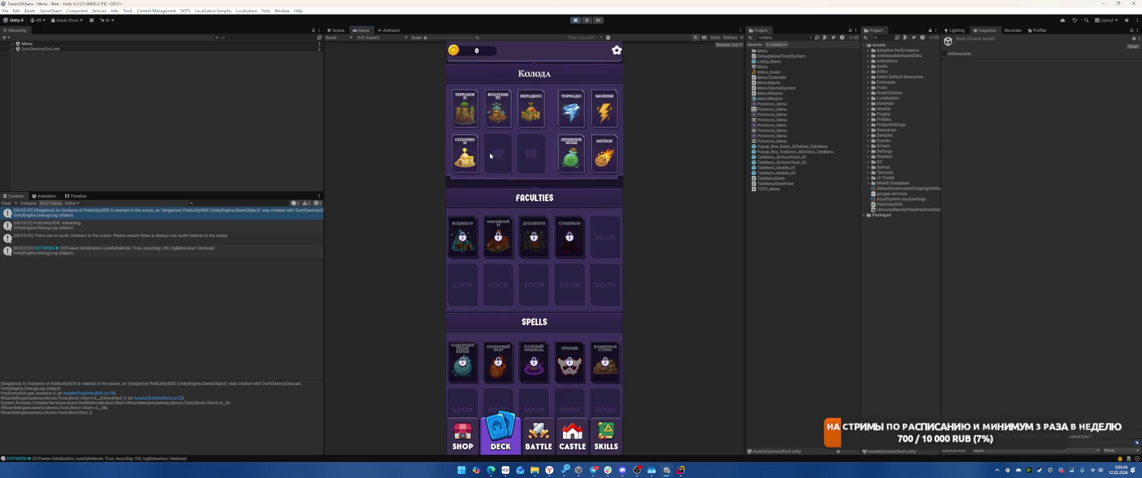
pyautogui.click(492, 122)
pyautogui.click(609, 126)
pyautogui.click(576, 20)
pyautogui.click(576, 20)
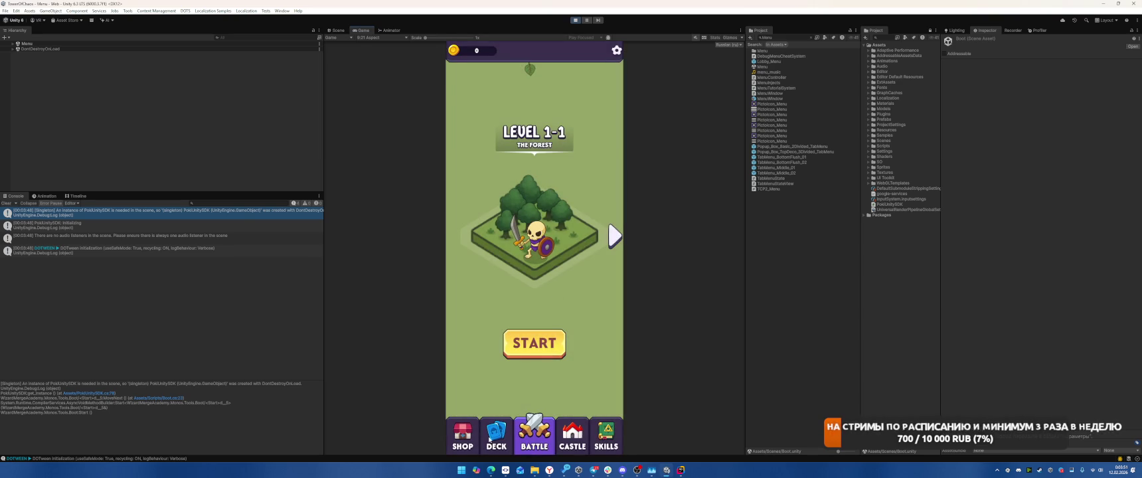
# Claim the 50 free gold, upgrade the Терраборн card twice, and exit Play mode.
pyautogui.click(561, 325)
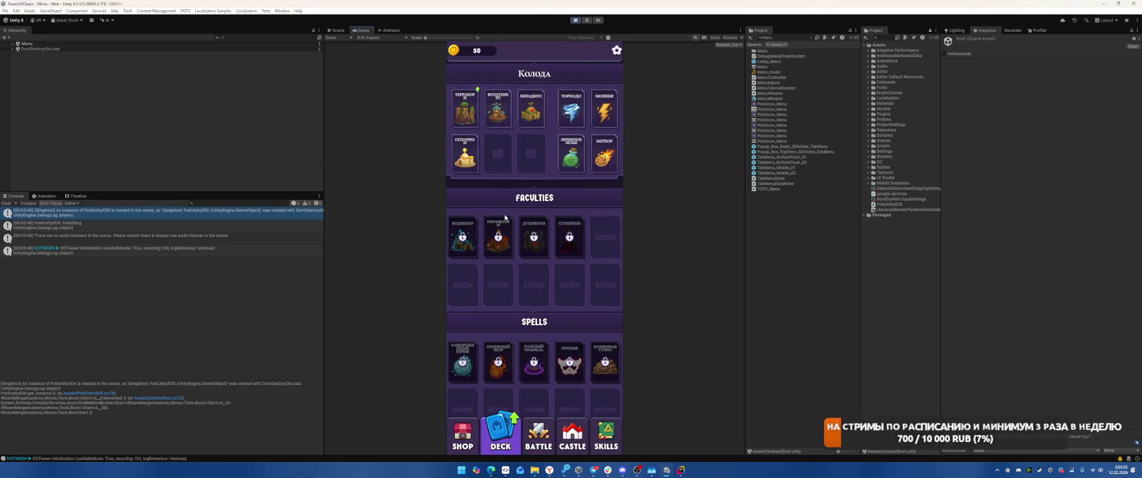
pyautogui.click(576, 20)
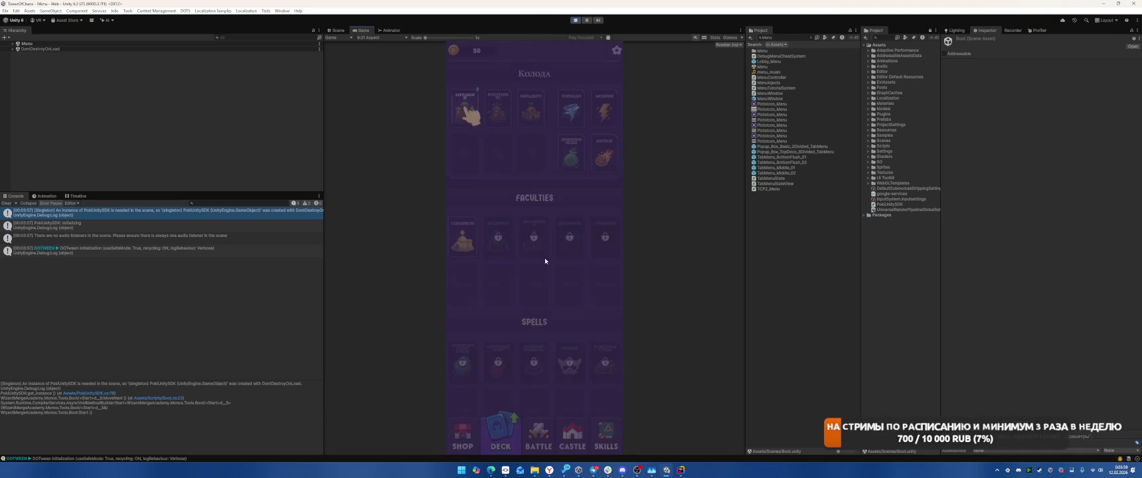
pyautogui.click(466, 108)
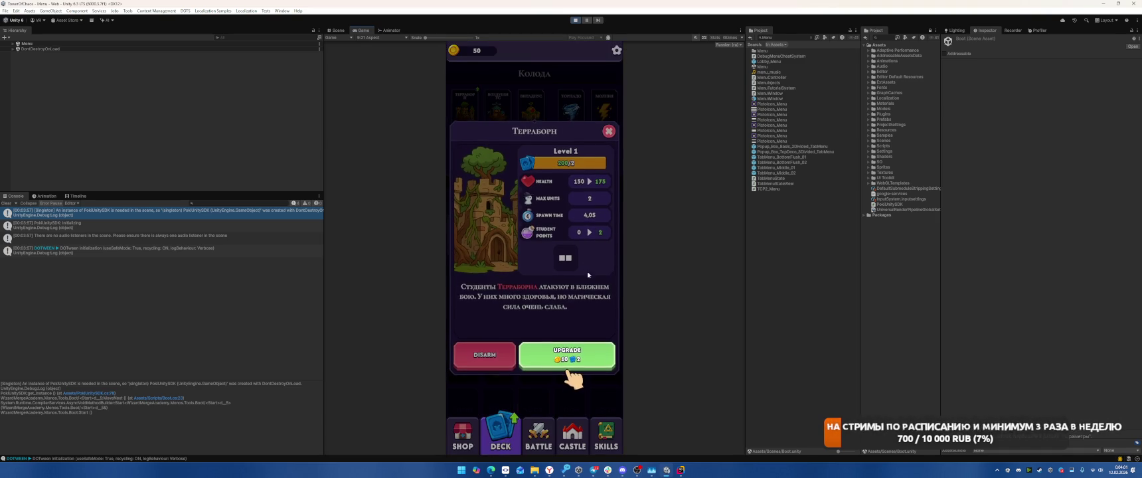
pyautogui.click(572, 358)
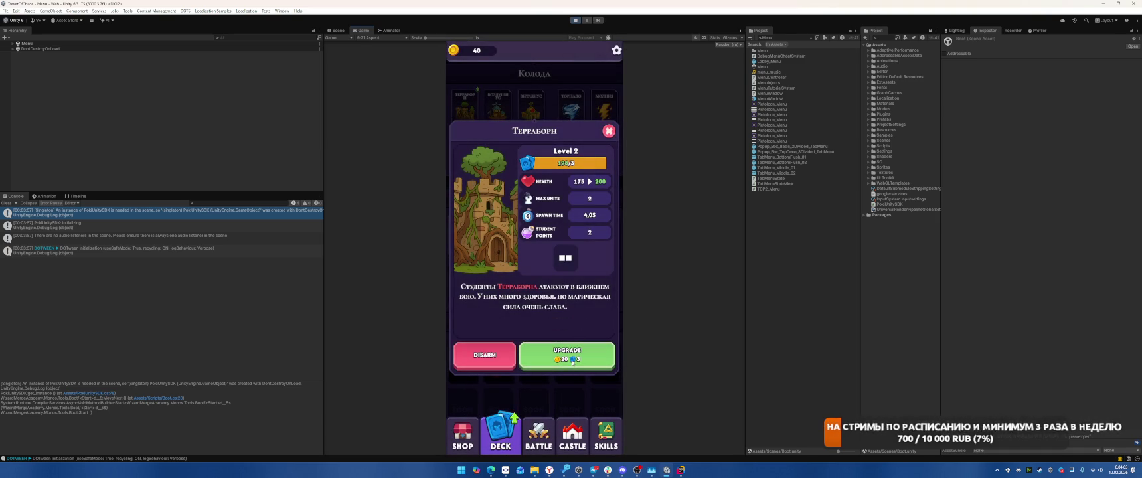
pyautogui.click(572, 359)
pyautogui.click(608, 130)
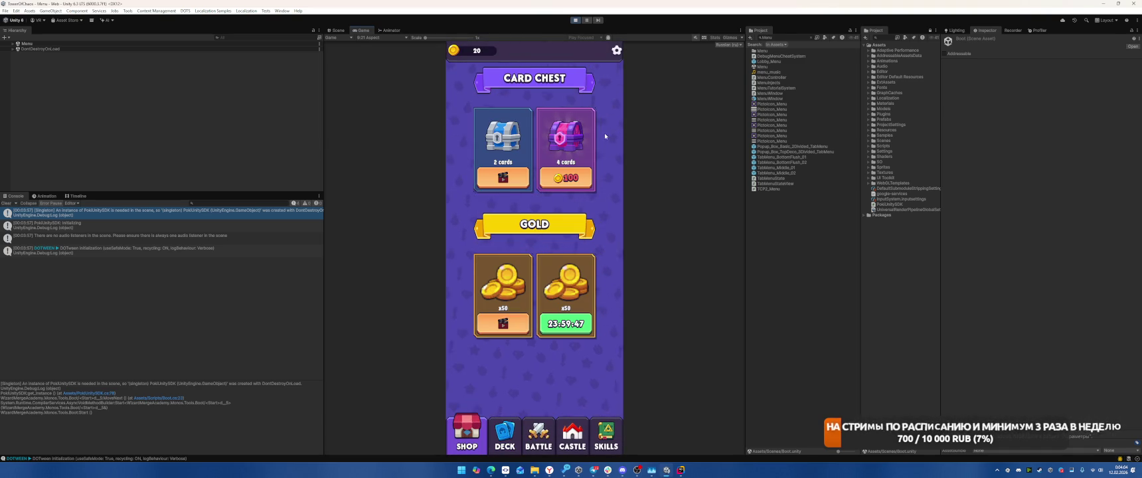
pyautogui.click(575, 21)
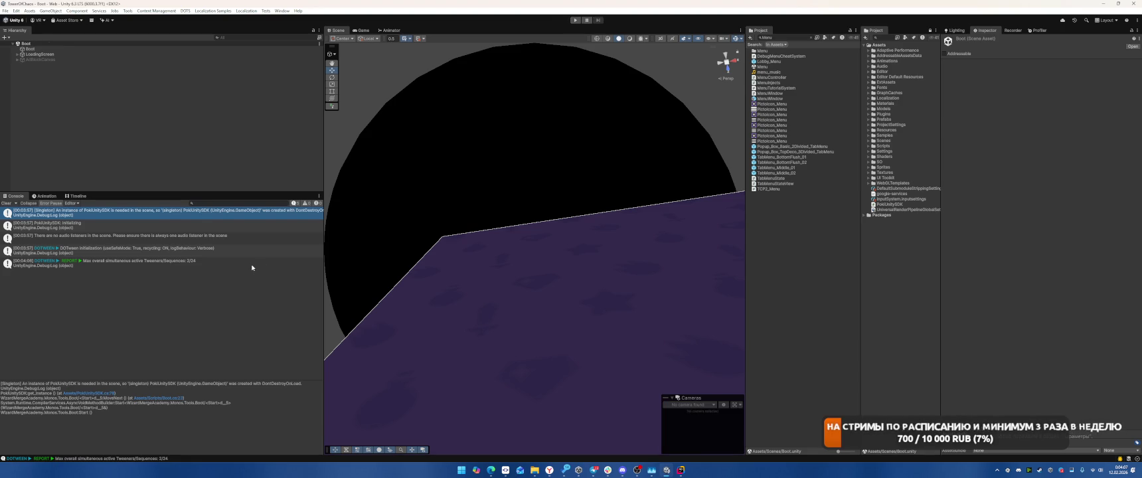
# Clear the Console, review the PreloadedProjectSettings.cs, ProjectSettings.asset and EcsHelper.cs diffs in SmartGit, and select all files.
pyautogui.click(9, 203)
pyautogui.click(73, 142)
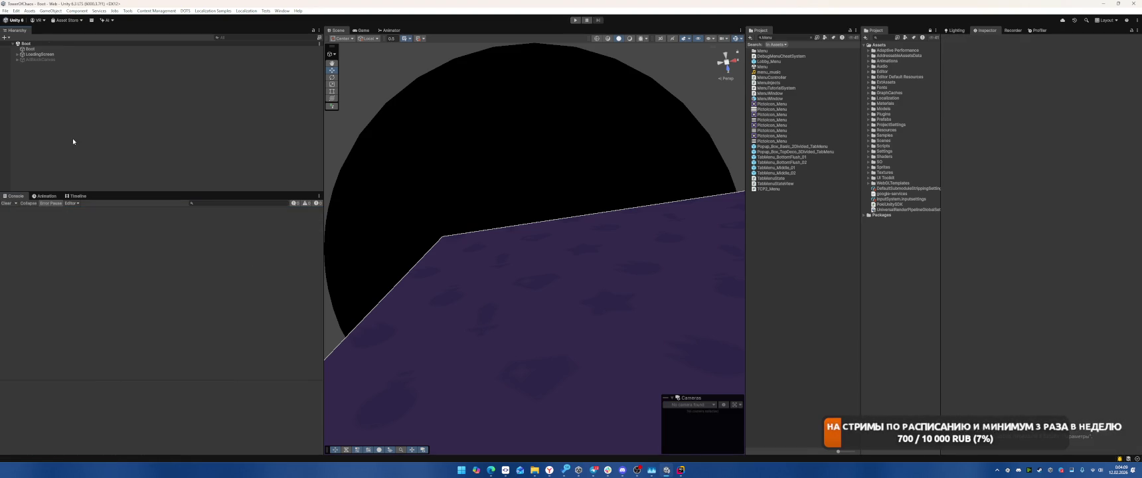
pyautogui.click(505, 470)
pyautogui.click(318, 108)
pyautogui.click(355, 93)
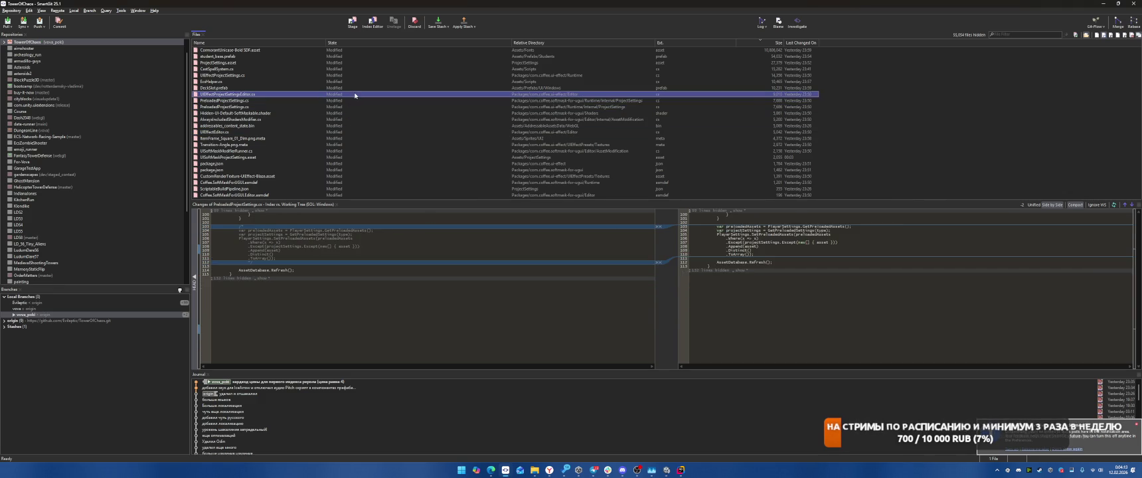
pyautogui.click(364, 81)
pyautogui.click(384, 62)
pyautogui.click(400, 81)
pyautogui.hotkey('ctrl', 'a')
pyautogui.rightClick(399, 99)
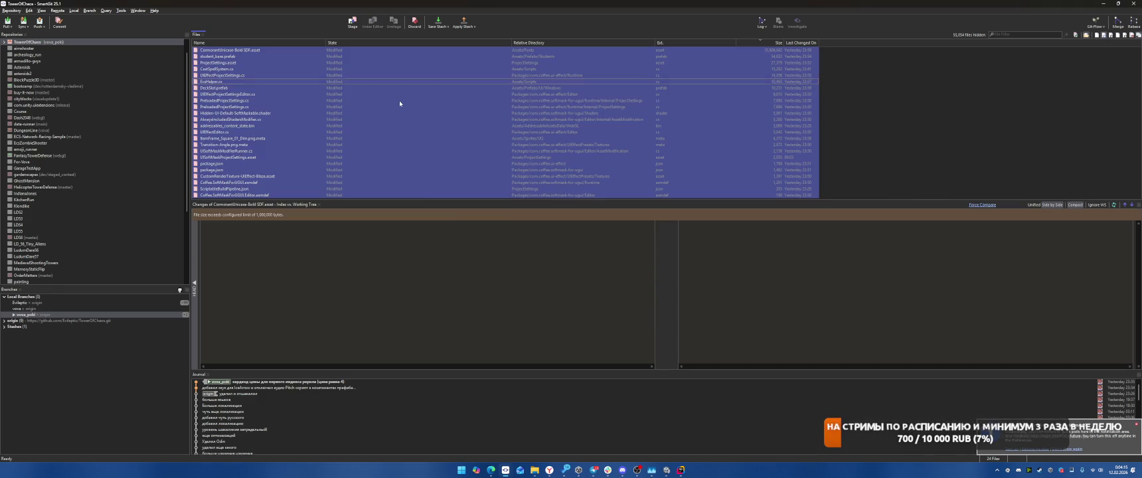
# Start a commit of the selected files and clear the placeholder commit message.
pyautogui.click(435, 142)
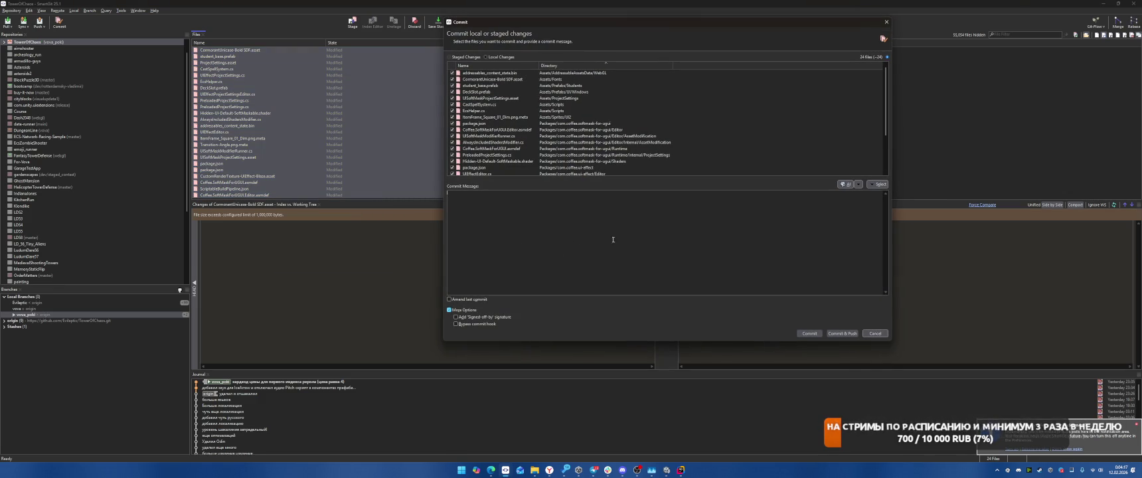
pyautogui.write('none')
pyautogui.press('BackSpace')
pyautogui.press('BackSpace')
# Complete the AI Setup wizard through its Commit Rewording, Stash Messages and Explain Commits pages.
pyautogui.click(844, 184)
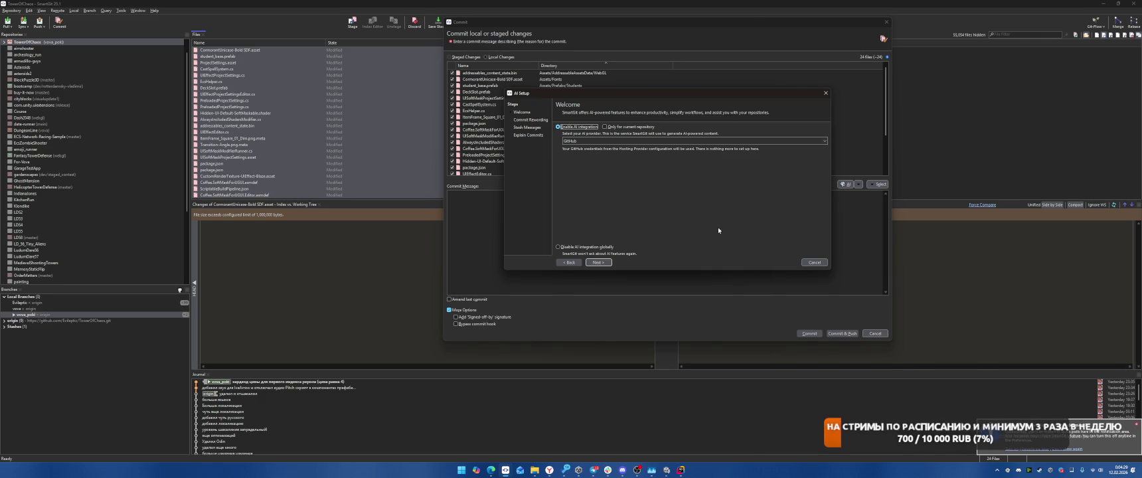
pyautogui.click(597, 262)
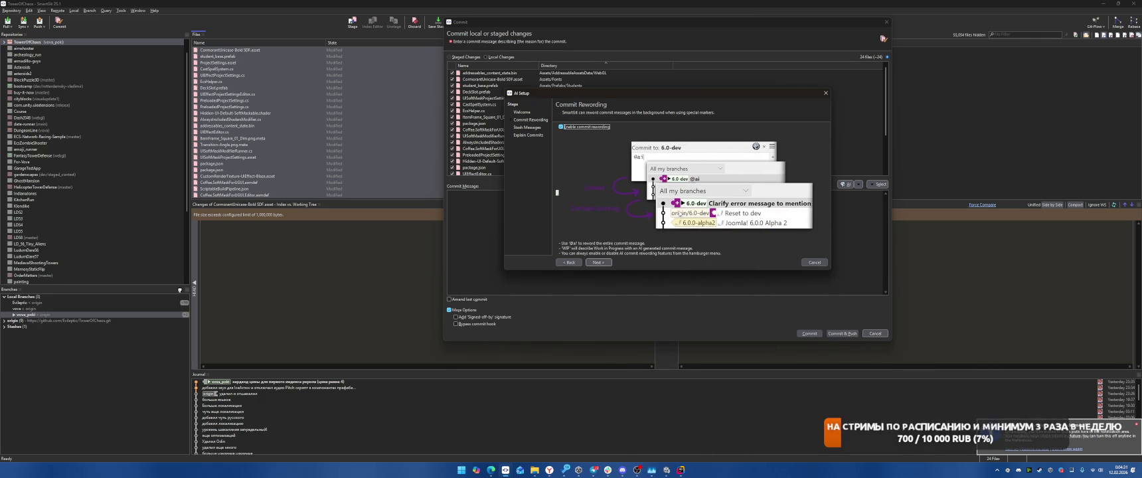
pyautogui.click(599, 263)
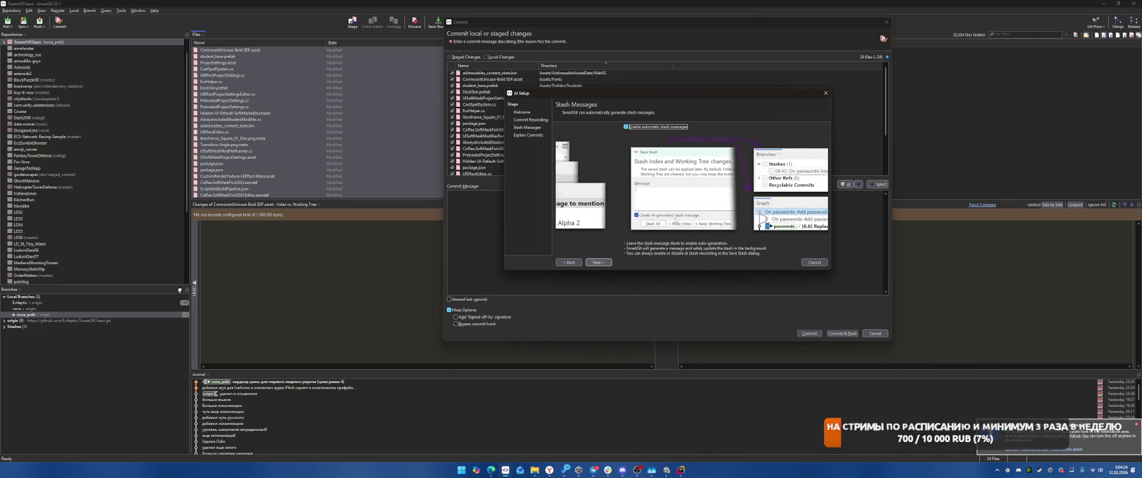
pyautogui.click(599, 262)
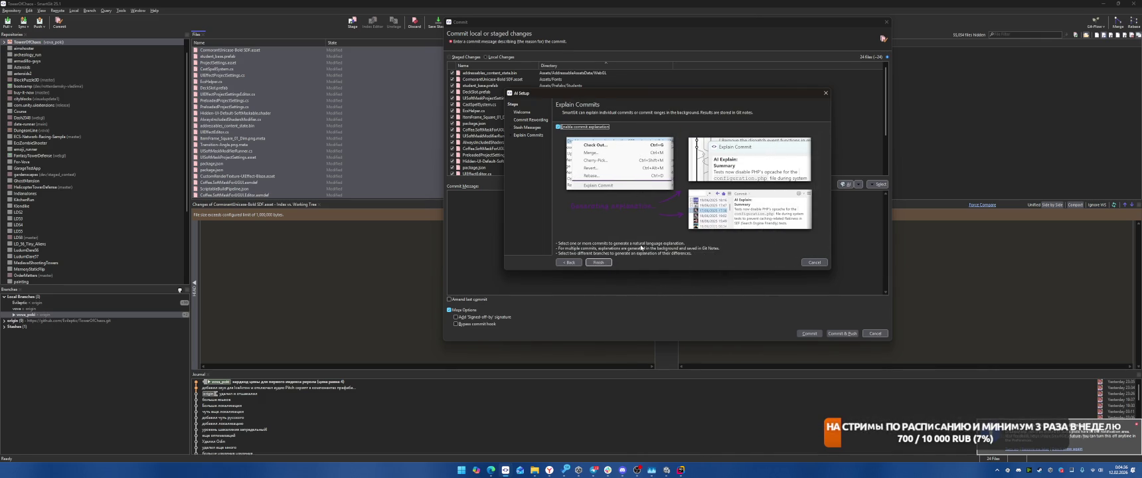
pyautogui.click(599, 263)
pyautogui.click(718, 215)
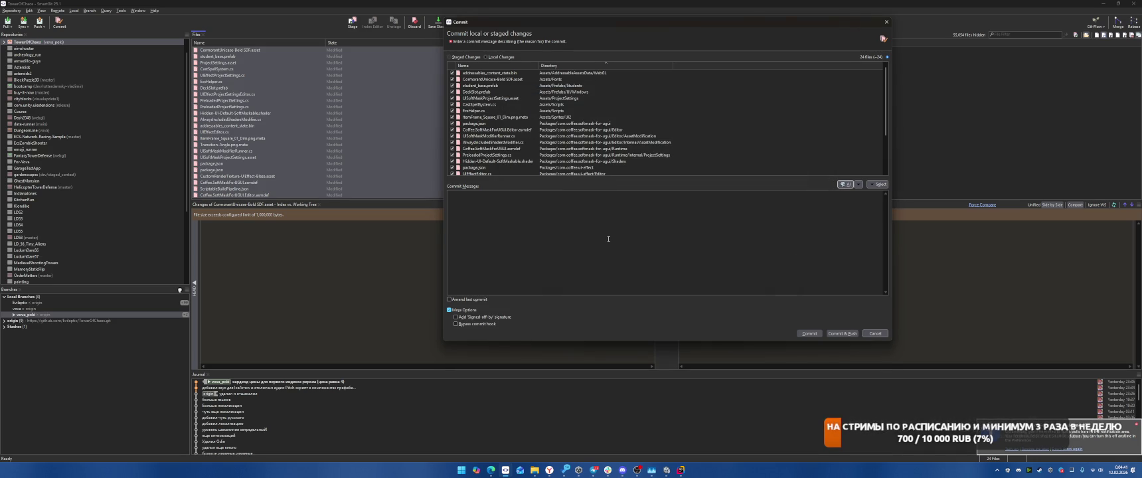
# Try generating the commit message with AI and dismiss the resulting errors.
pyautogui.click(846, 184)
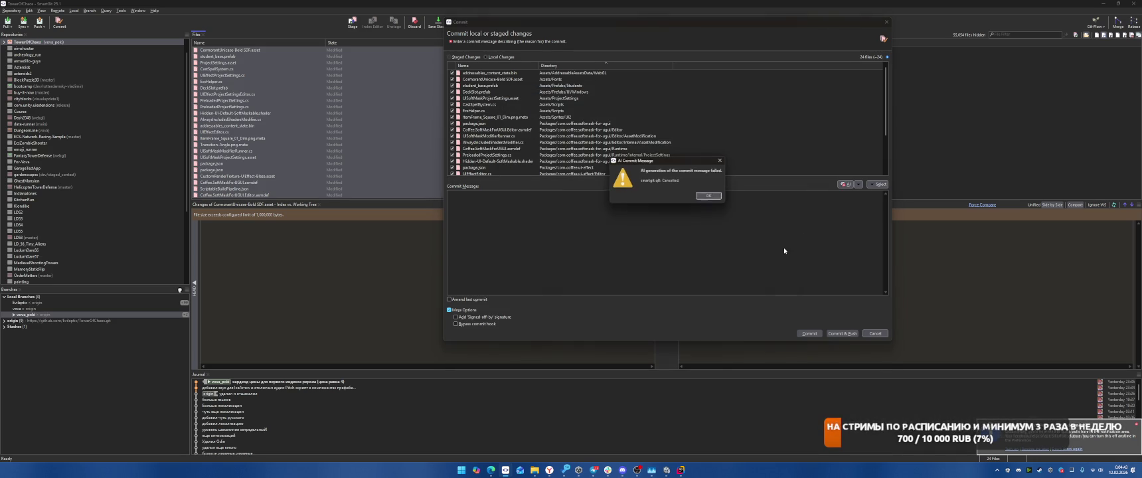
pyautogui.click(708, 197)
pyautogui.click(857, 185)
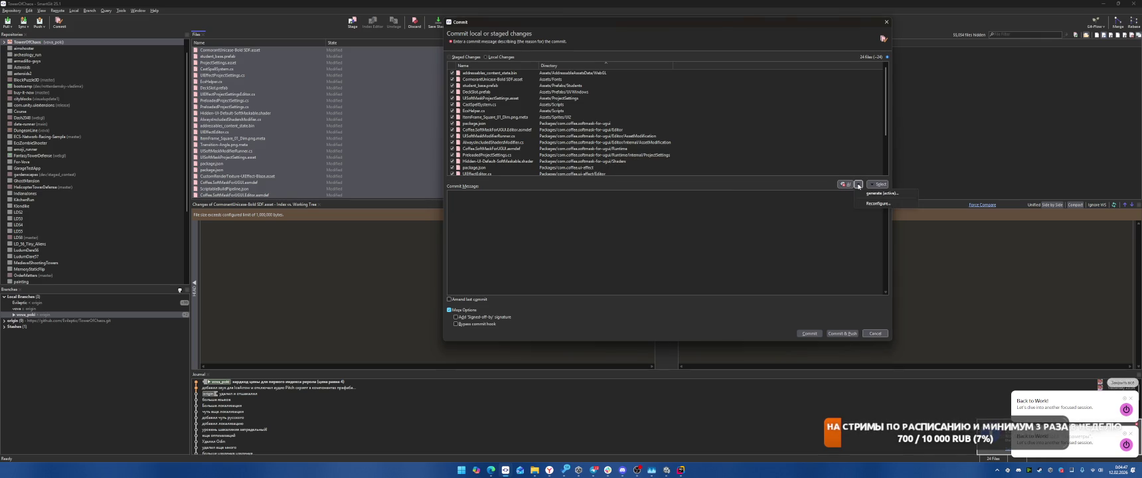
pyautogui.click(881, 194)
pyautogui.click(708, 196)
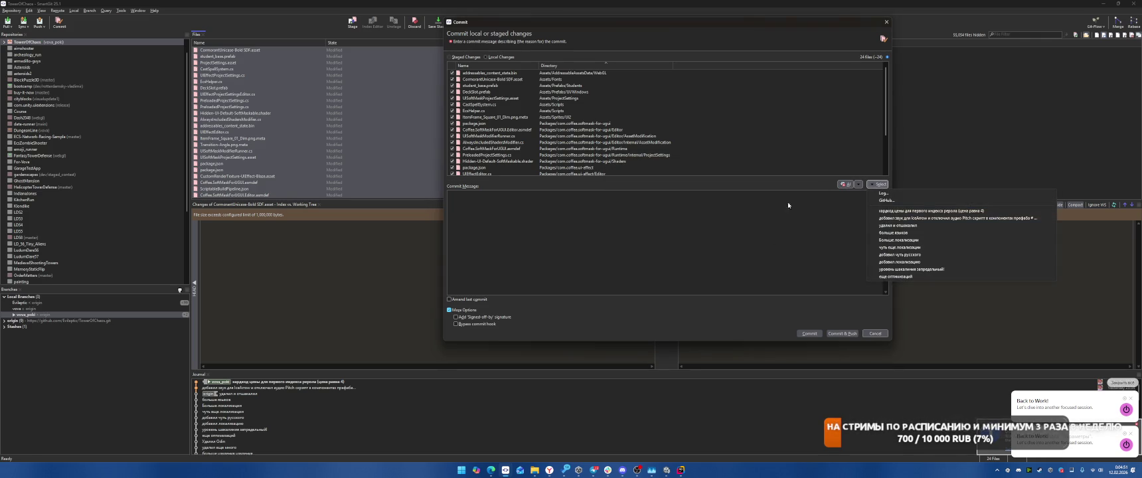
# Enter the commit message 'оптимизация' and Commit & Push the changes.
pyautogui.click(802, 217)
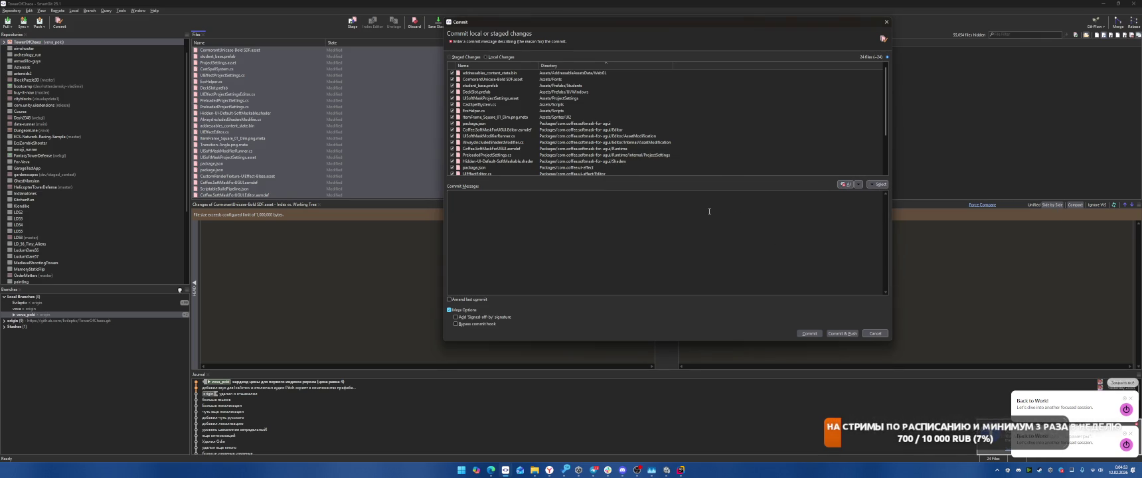
pyautogui.write('оптимизация')
pyautogui.click(845, 184)
pyautogui.click(710, 198)
pyautogui.click(841, 332)
pyautogui.click(622, 470)
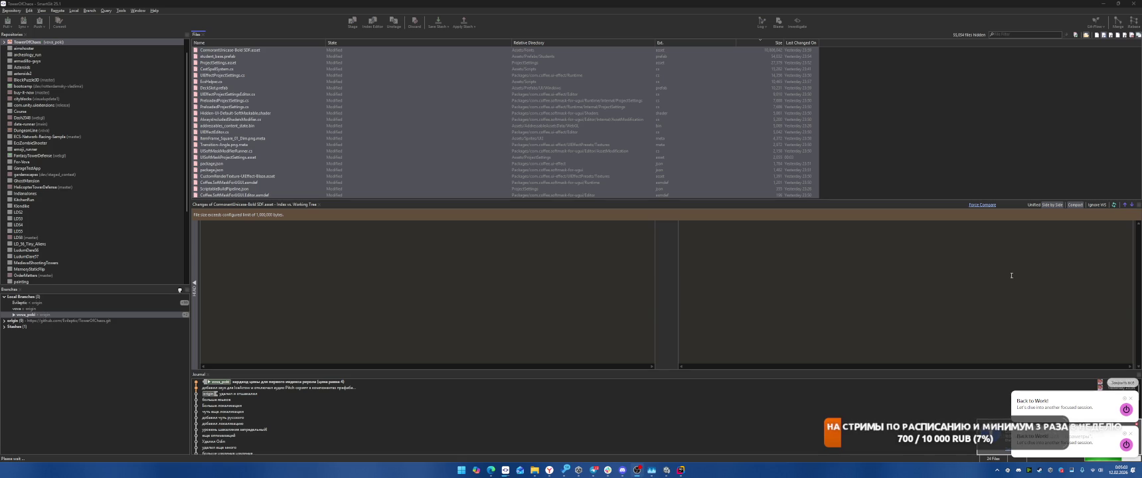
# Dismiss the notifications, confirm the Files list is empty, and return to Unity.
pyautogui.click(1123, 382)
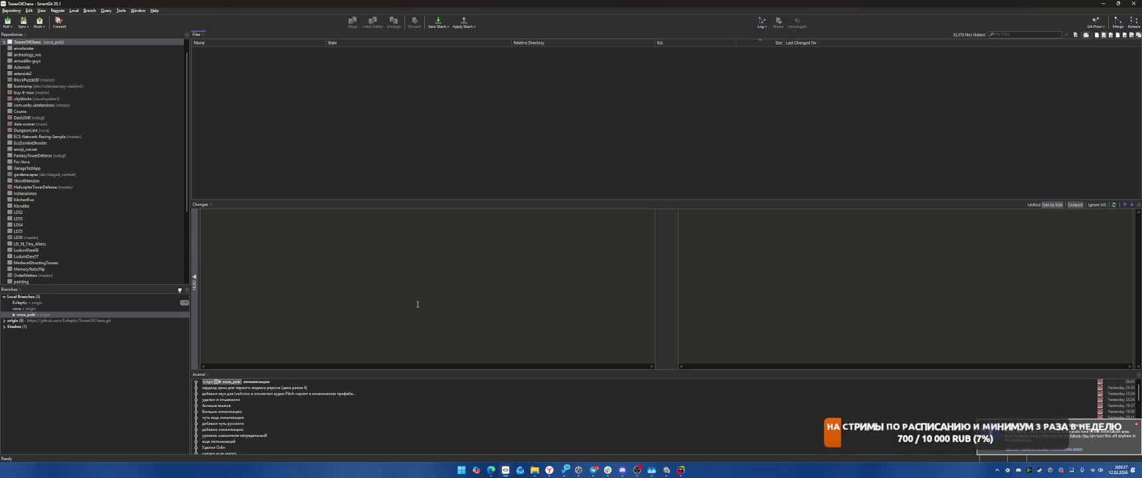
pyautogui.hotkey('alt', 'Tab')
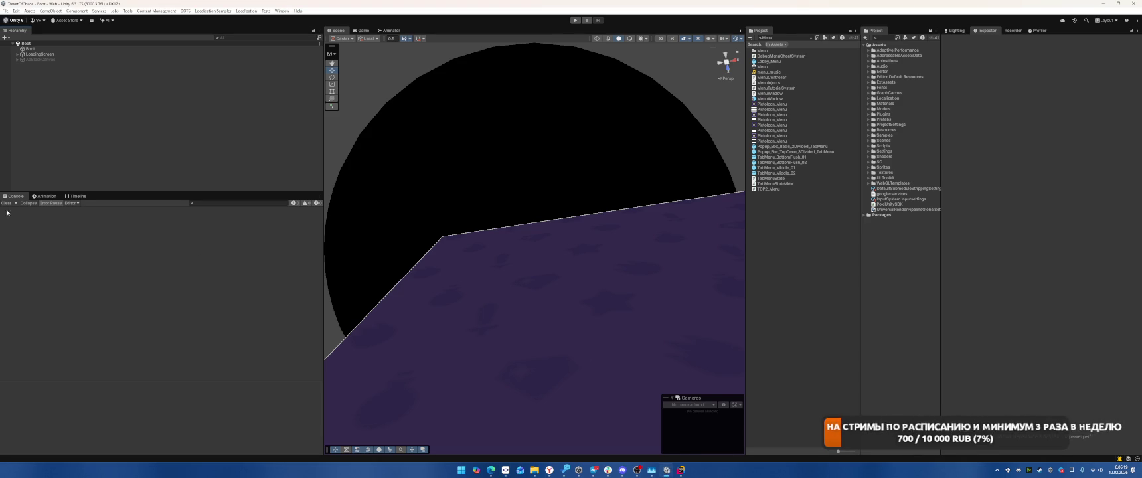
# Open the Package Manager from the Window menu.
pyautogui.click(43, 197)
pyautogui.click(29, 197)
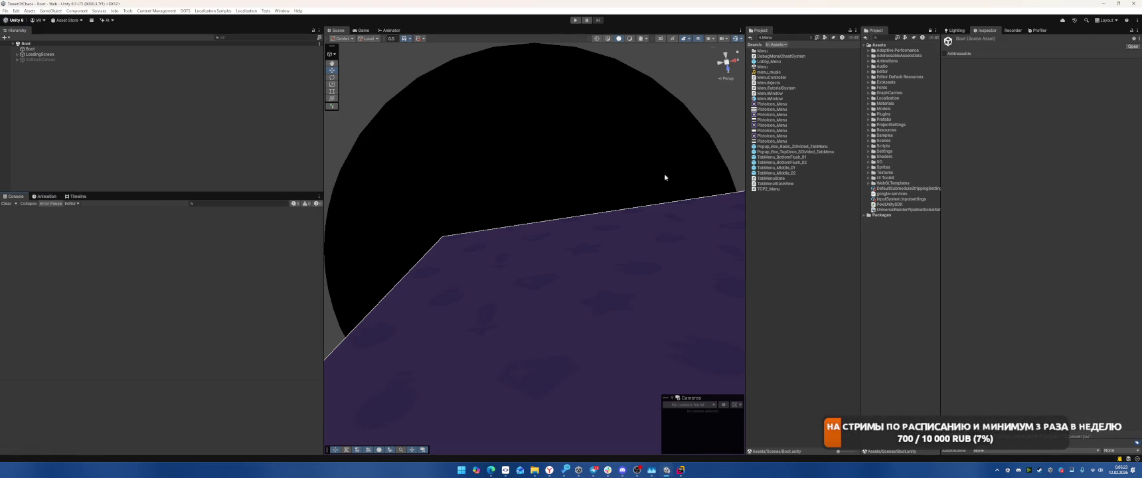
pyautogui.click(283, 10)
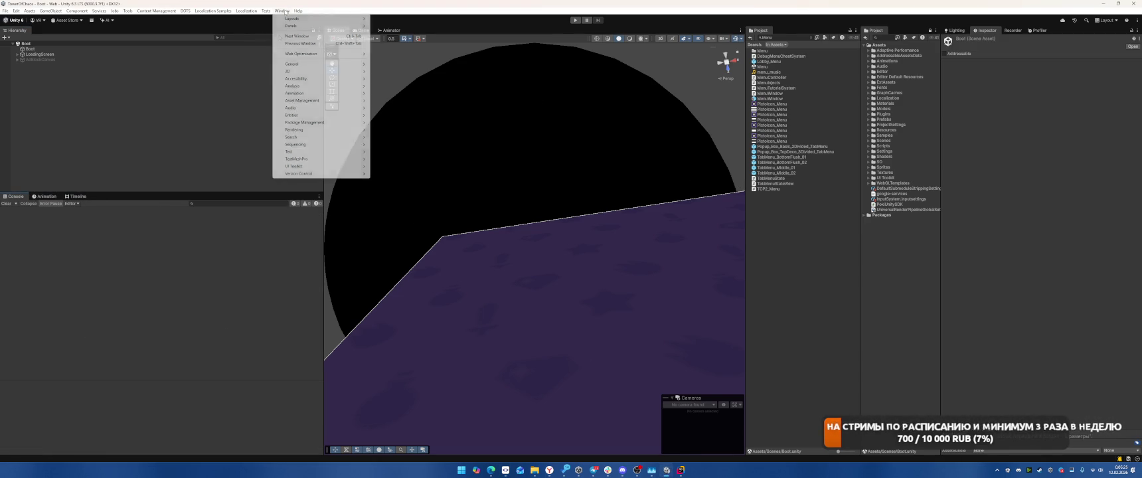
pyautogui.moveTo(332, 117)
pyautogui.click(390, 122)
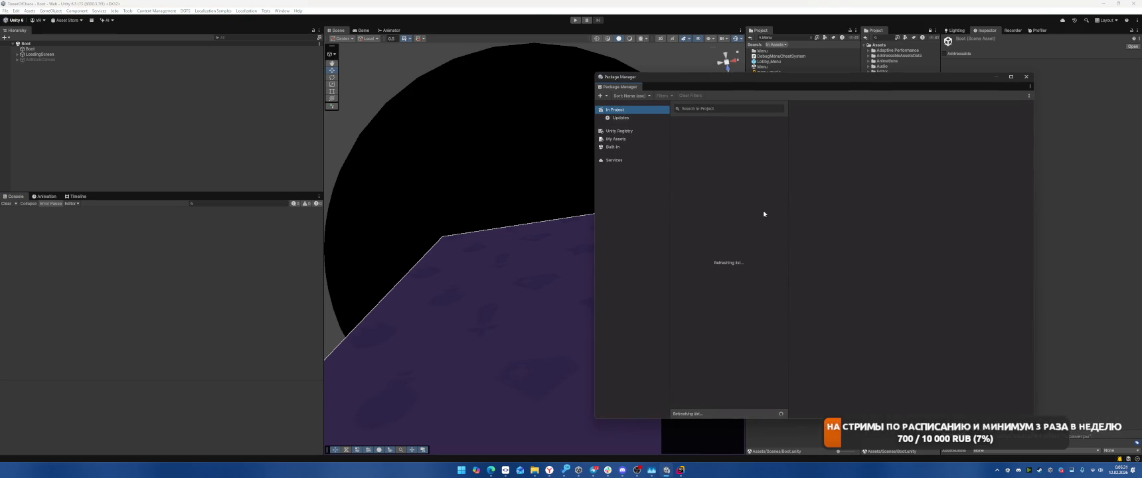
# Compare Terrain and Terrain Physics details and dependencies, then list Built-in and Unity Registry packages.
pyautogui.scroll(-5, 754, 229)
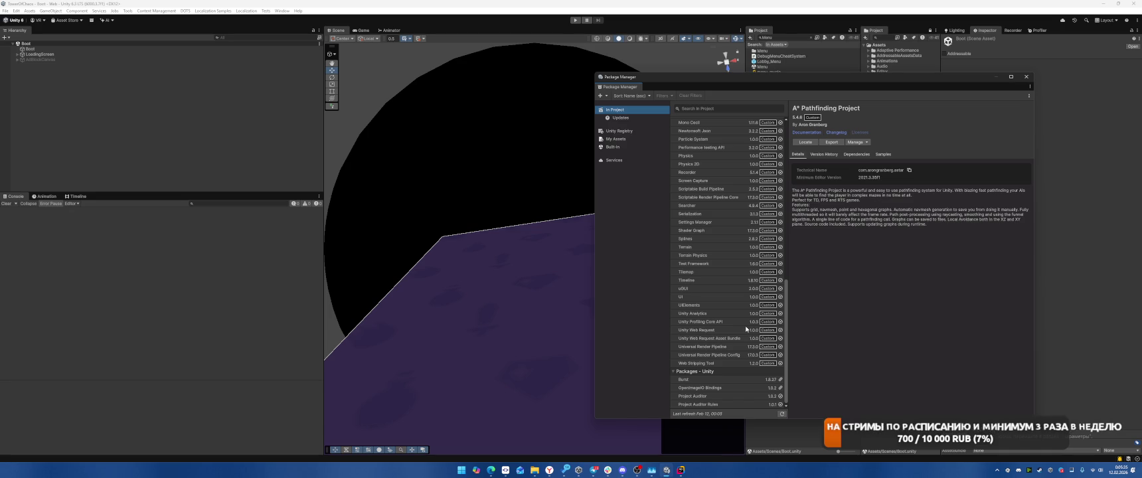
pyautogui.click(719, 256)
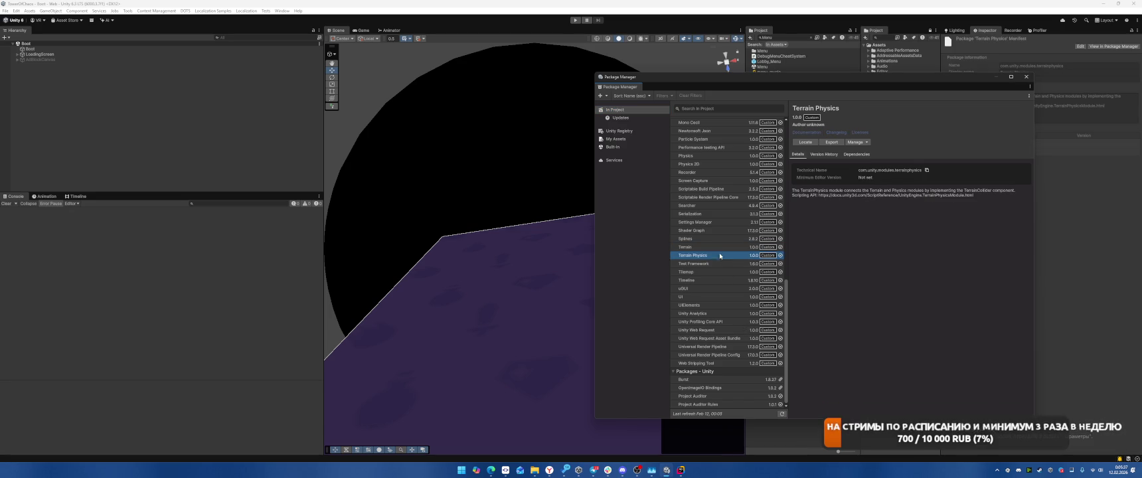
pyautogui.click(714, 248)
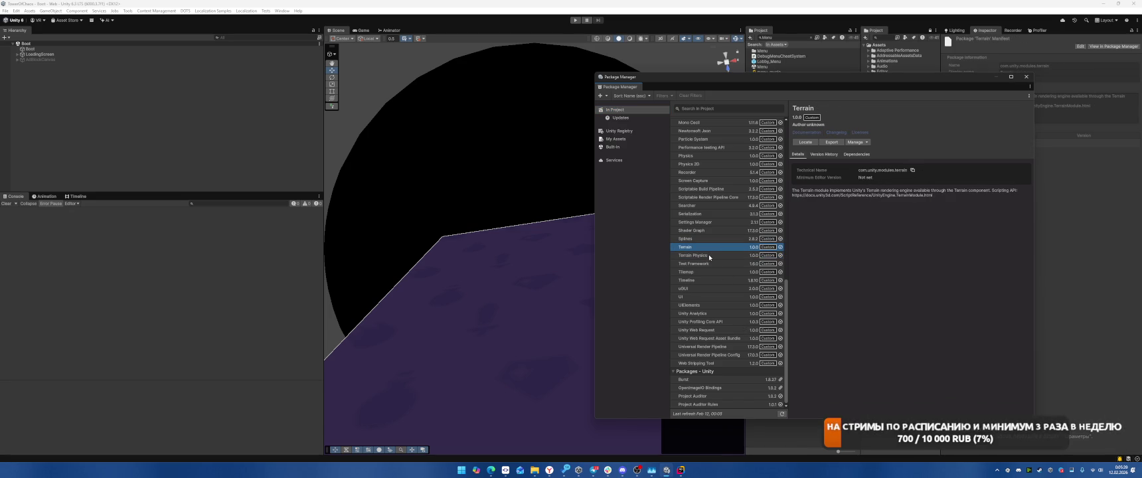
pyautogui.click(705, 256)
pyautogui.click(705, 247)
pyautogui.click(703, 255)
pyautogui.click(703, 247)
pyautogui.click(702, 255)
pyautogui.click(702, 247)
pyautogui.click(701, 256)
pyautogui.click(700, 246)
pyautogui.click(699, 256)
pyautogui.click(700, 248)
pyautogui.click(856, 154)
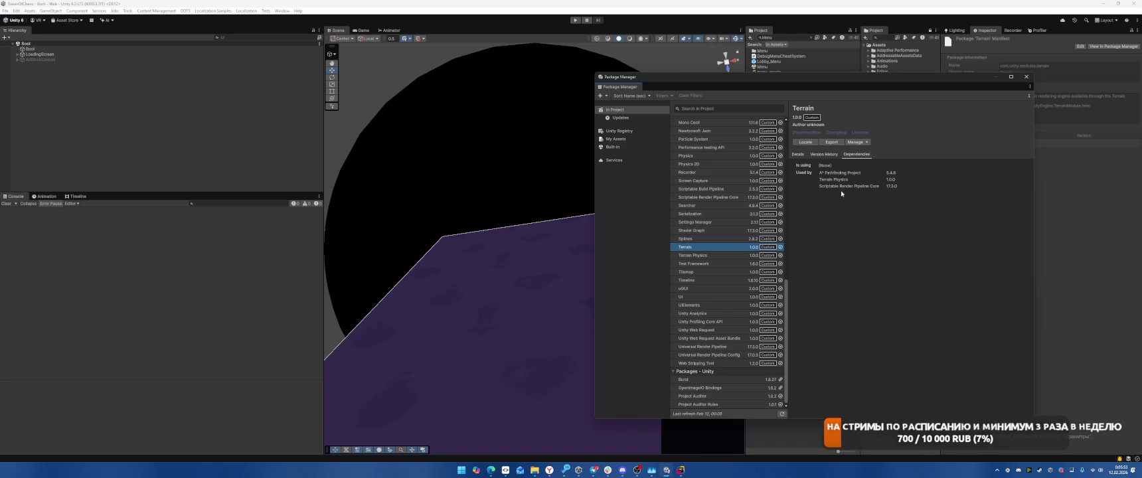
pyautogui.click(697, 255)
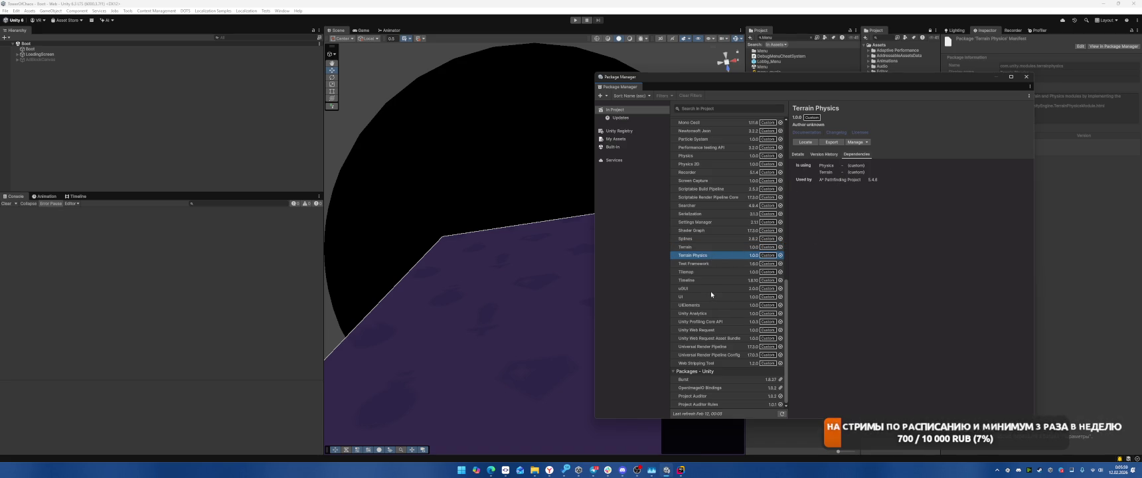
pyautogui.click(612, 147)
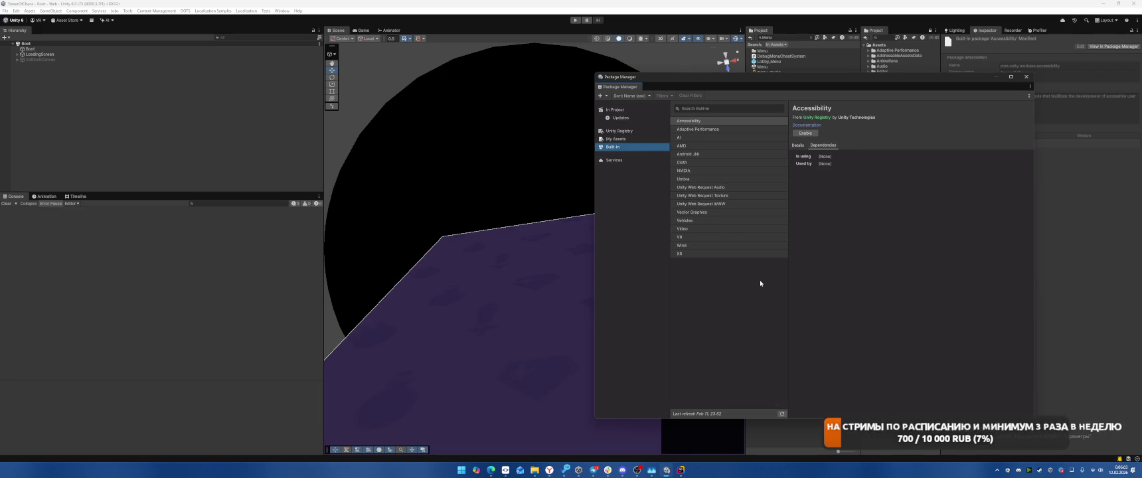
pyautogui.click(619, 131)
# Inspect the Terrain and Terrain Physics dependencies in the Unity Registry list.
pyautogui.scroll(-2, 741, 254)
pyautogui.scroll(-15, 740, 254)
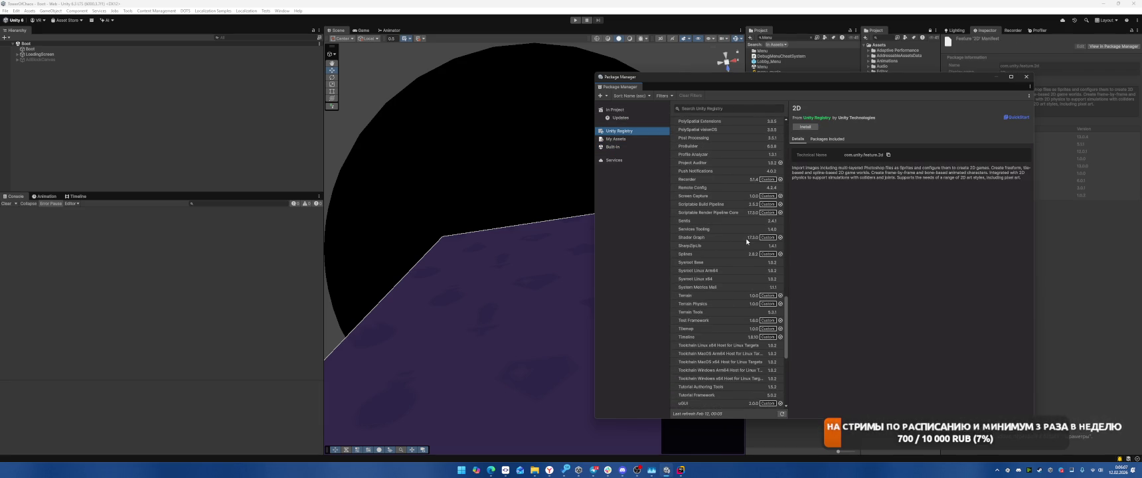
pyautogui.click(706, 296)
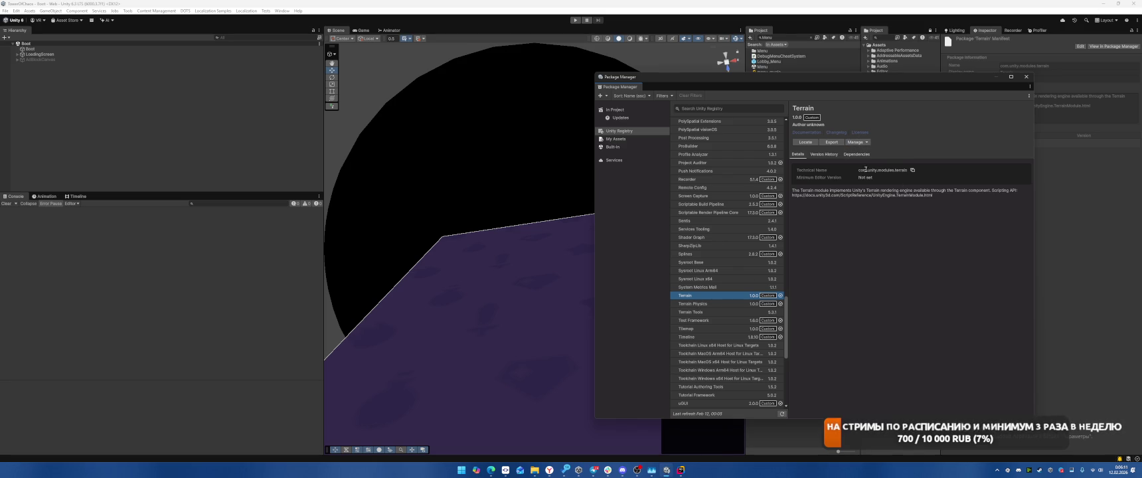
pyautogui.click(856, 154)
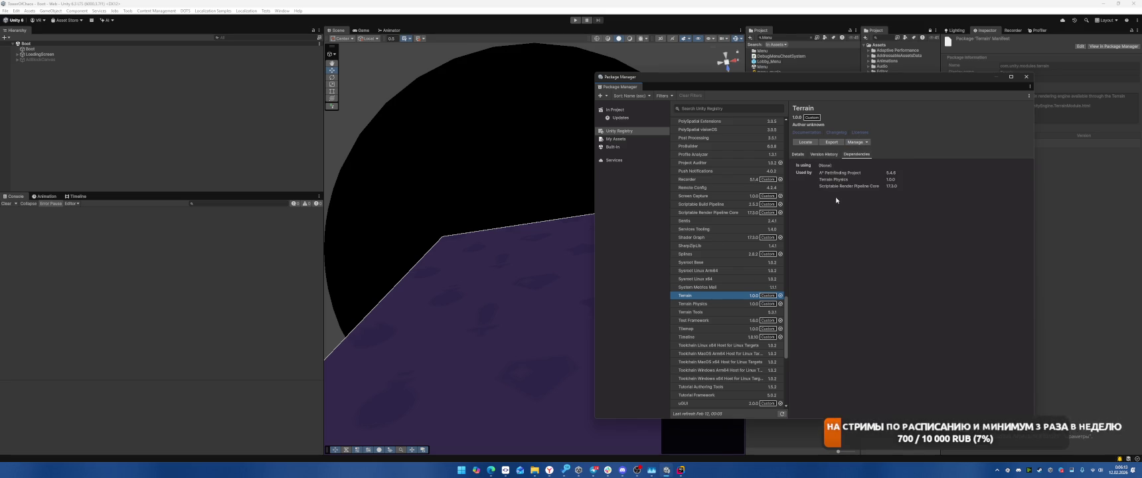
pyautogui.click(723, 305)
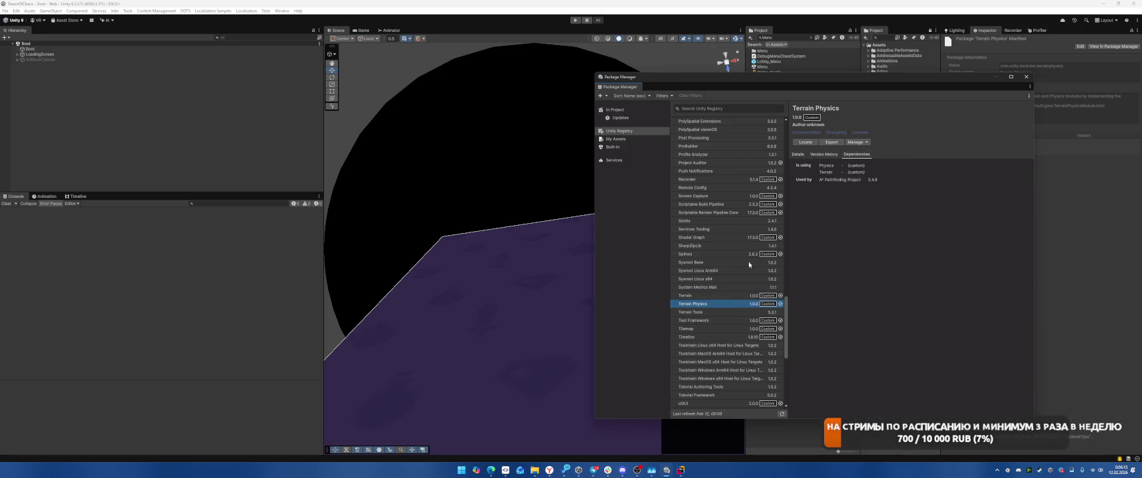
pyautogui.click(715, 297)
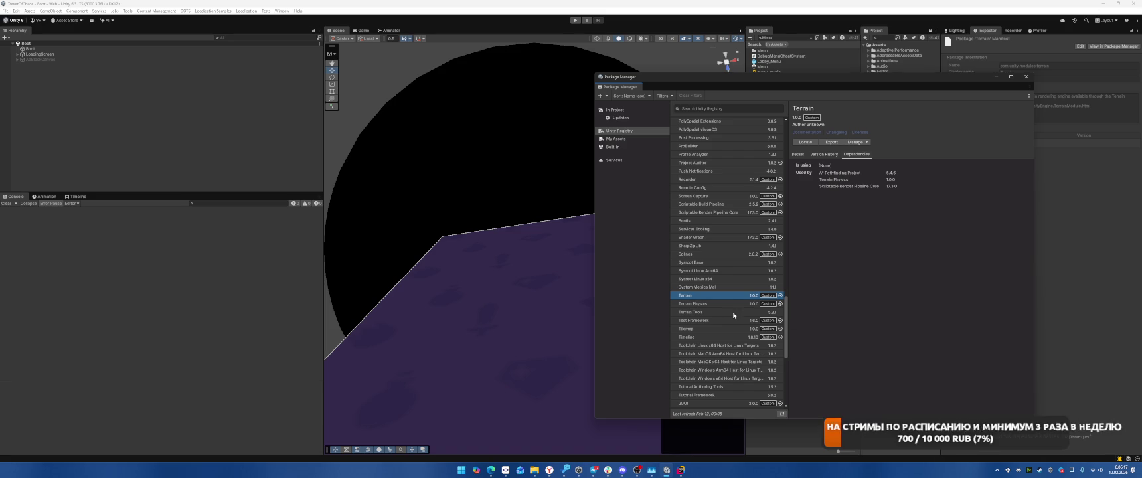
# Review the Web Stripping Tool's 1.2.0 version history and open its changelog folder.
pyautogui.scroll(-5, 729, 313)
pyautogui.scroll(-2, 730, 326)
pyautogui.scroll(-1, 731, 325)
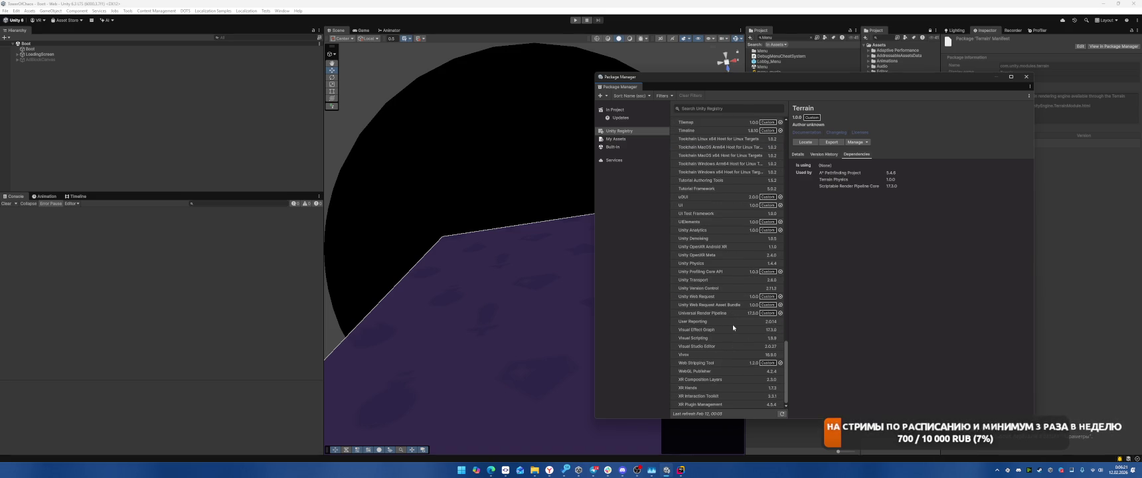
pyautogui.click(731, 363)
pyautogui.click(824, 154)
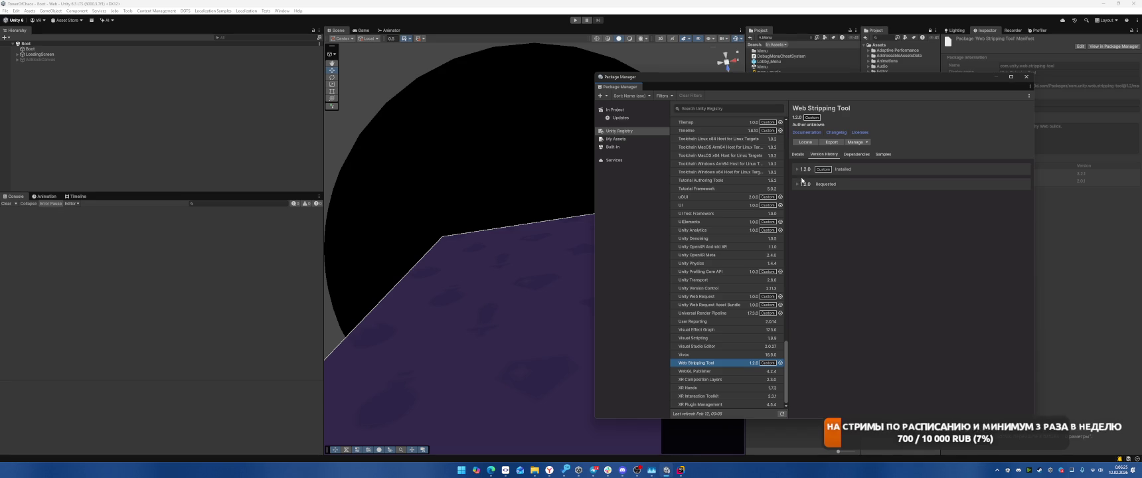
pyautogui.click(797, 184)
pyautogui.click(798, 170)
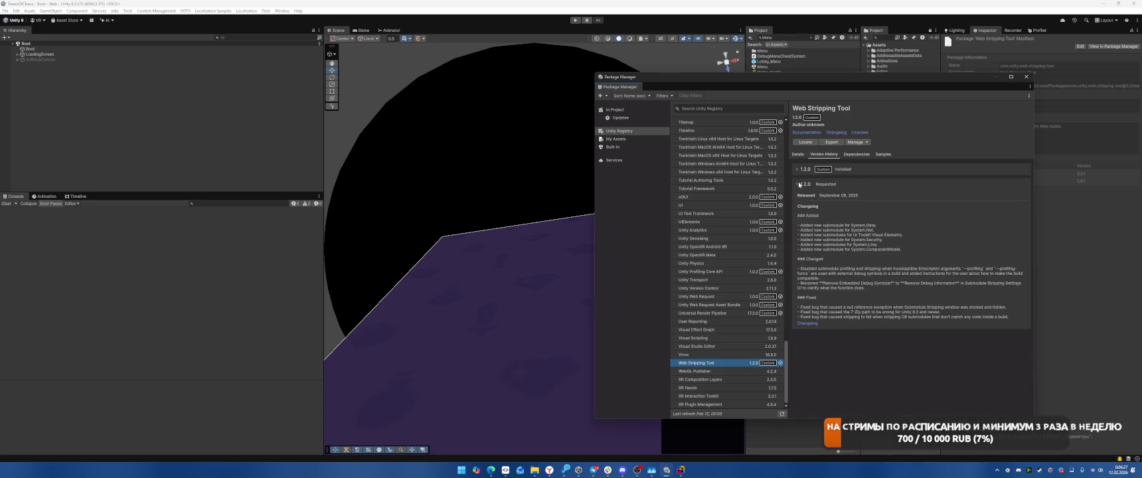
pyautogui.click(799, 170)
pyautogui.click(838, 133)
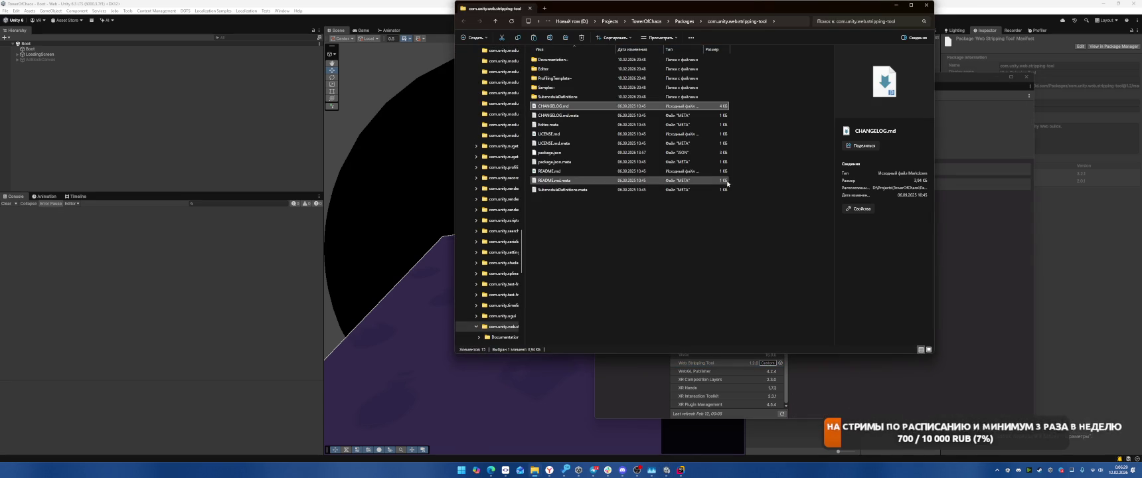
# Close the File Explorer window showing the Web Stripping Tool package folder.
pyautogui.click(926, 6)
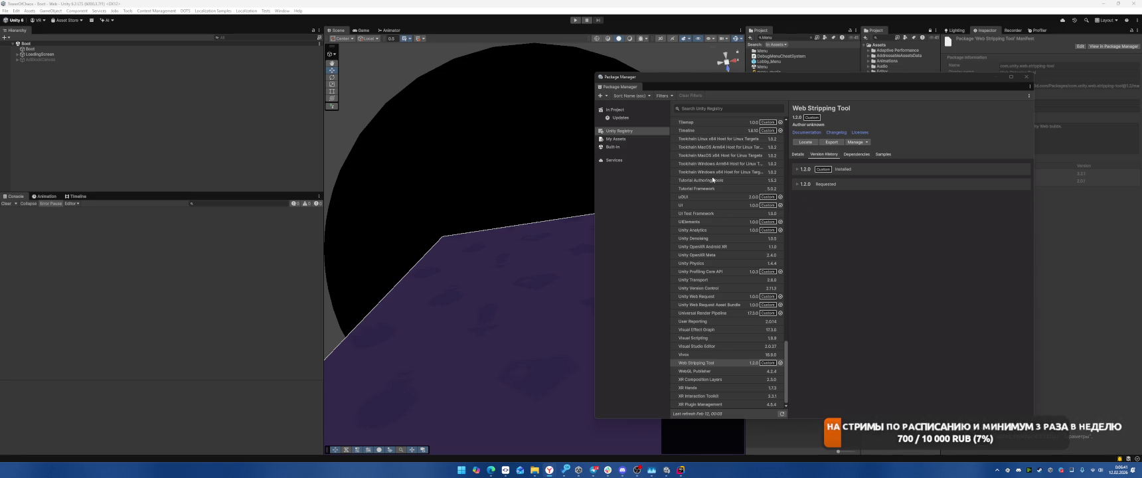
# Close Package Manager and open Build Profiles, keeping code optimization at Shorter Build Time.
pyautogui.scroll(20, 764, 192)
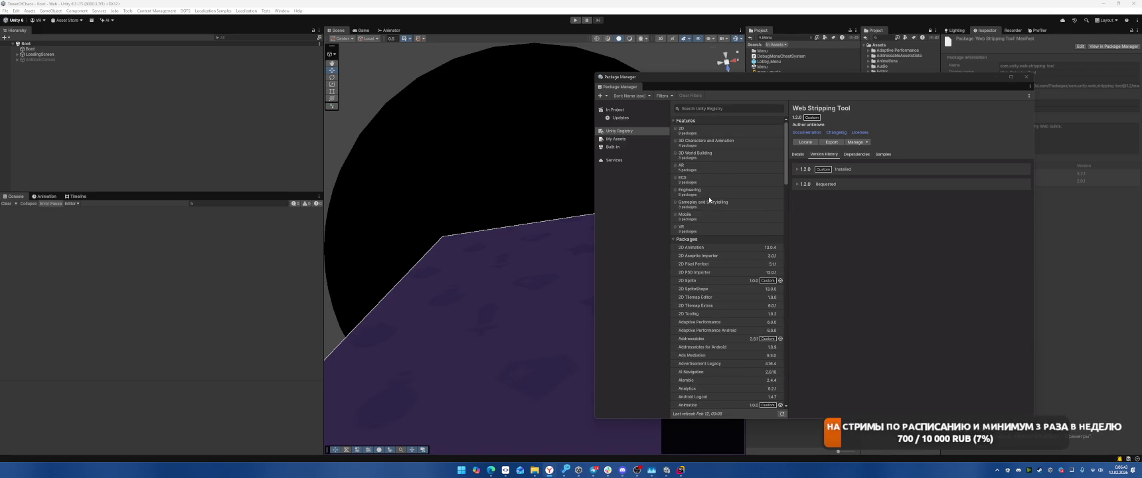
pyautogui.click(1026, 77)
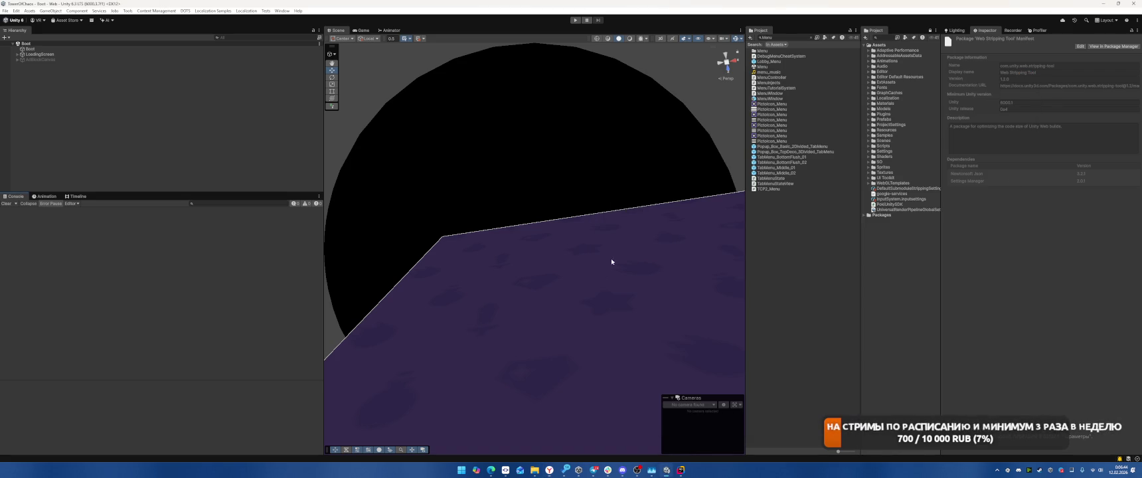
pyautogui.click(5, 11)
pyautogui.click(26, 93)
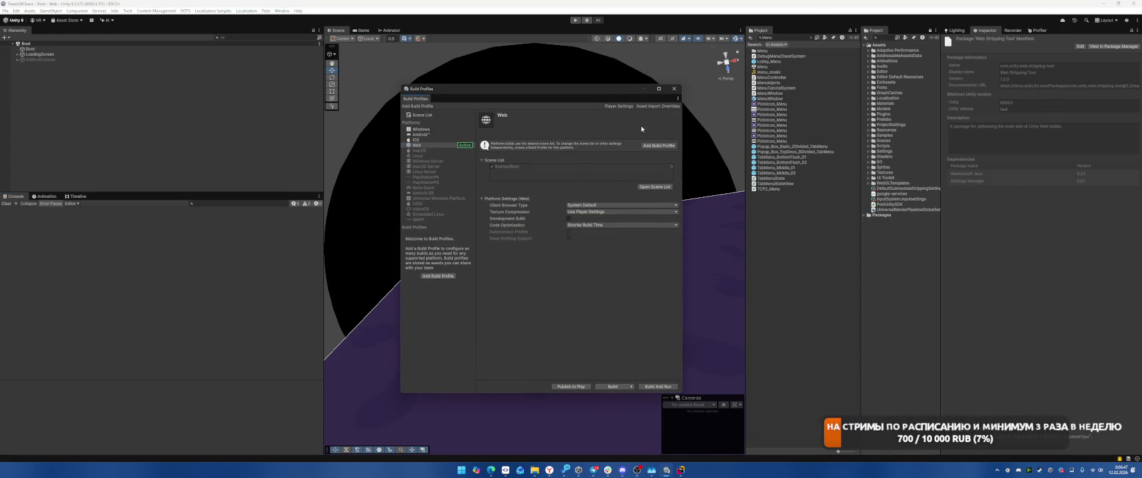
pyautogui.click(599, 225)
pyautogui.click(535, 278)
# Build for Web into D:\Builds\WizardMergeAcademyWeb, accepting the Addressables build report suggestion.
pyautogui.click(632, 388)
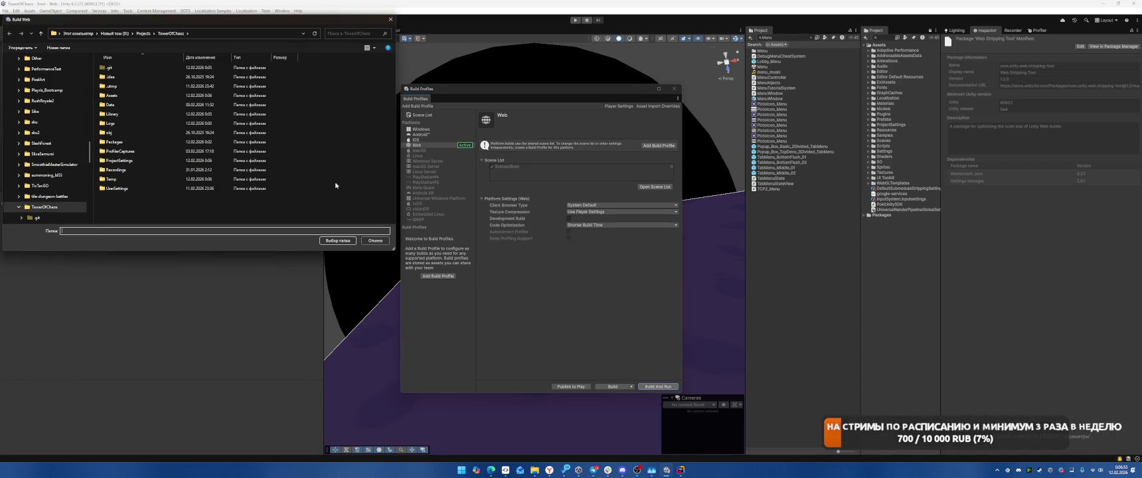
pyautogui.click(116, 33)
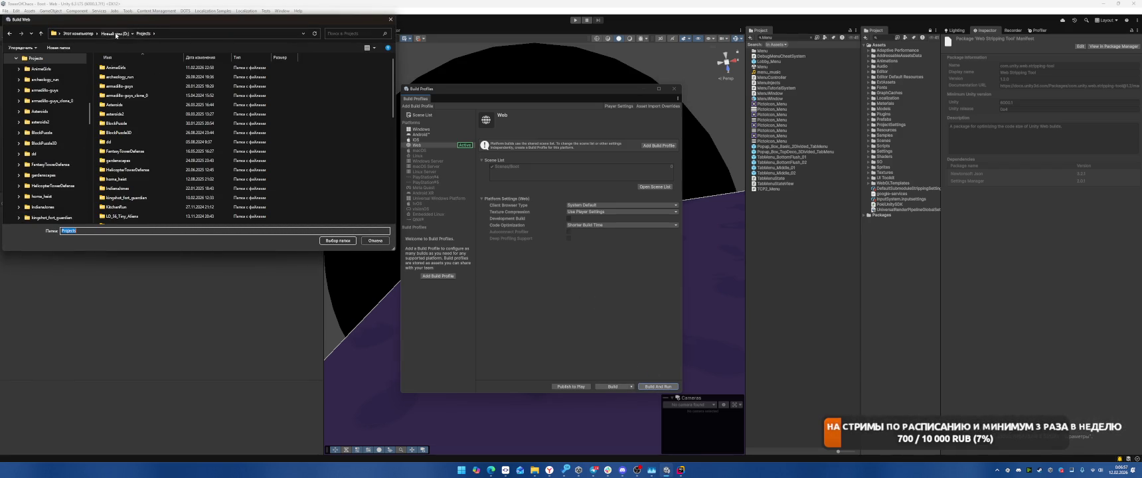
pyautogui.doubleClick(130, 115)
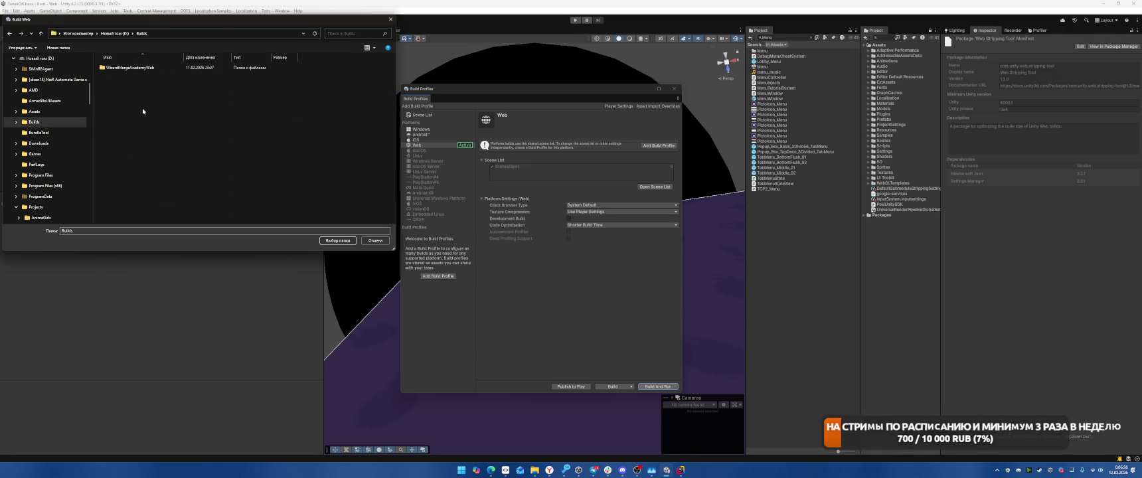
pyautogui.doubleClick(126, 67)
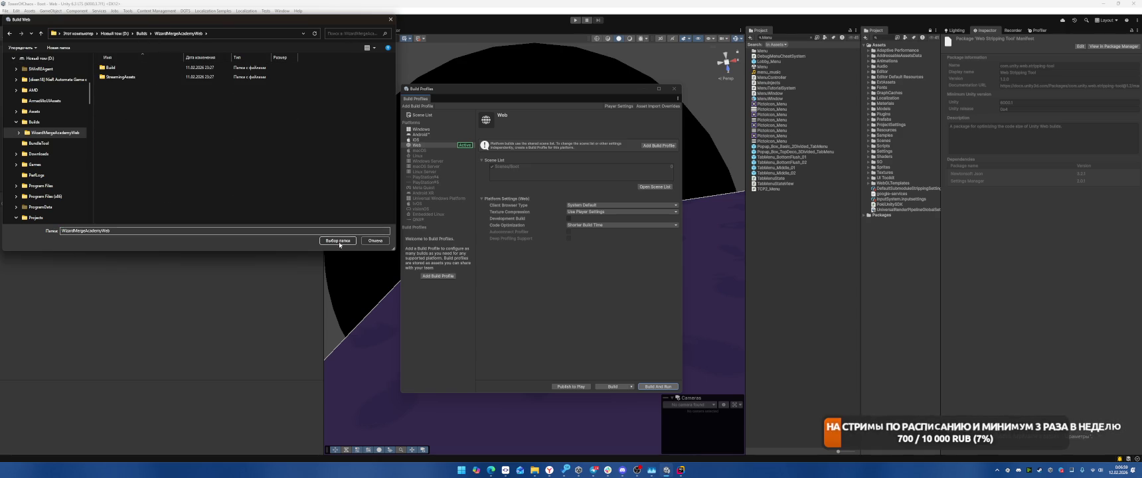
pyautogui.click(137, 77)
pyautogui.click(256, 68)
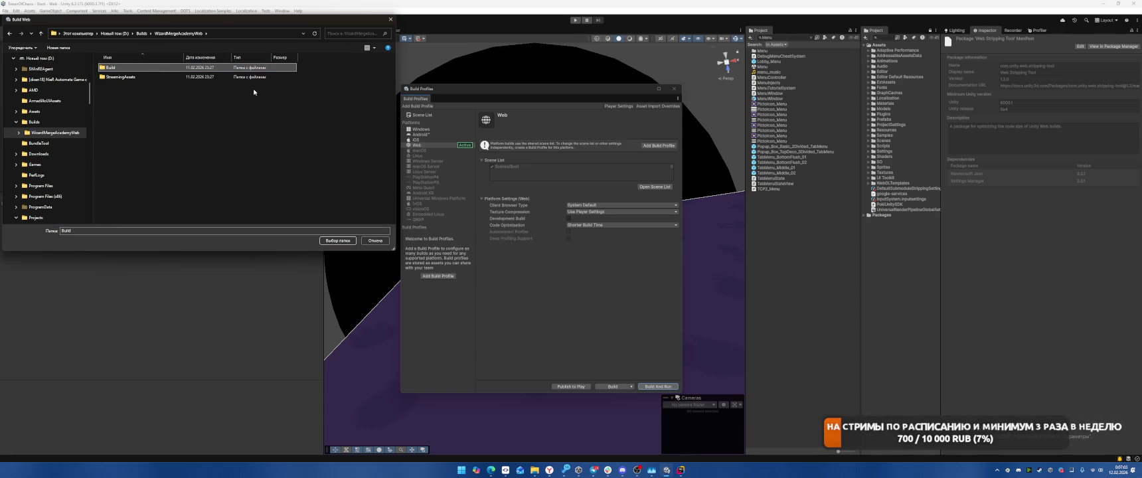
pyautogui.press('BackSpace')
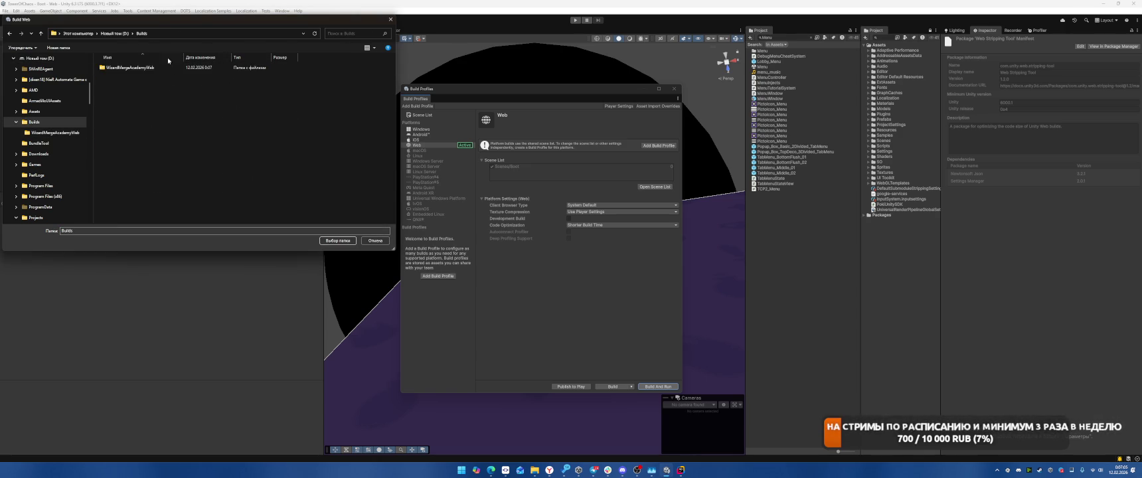
pyautogui.click(337, 240)
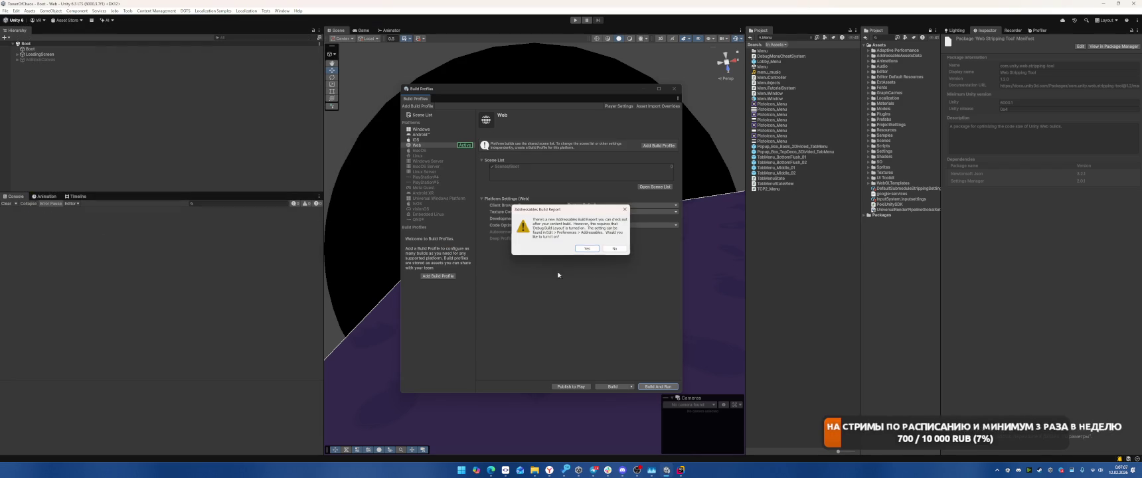
pyautogui.click(587, 251)
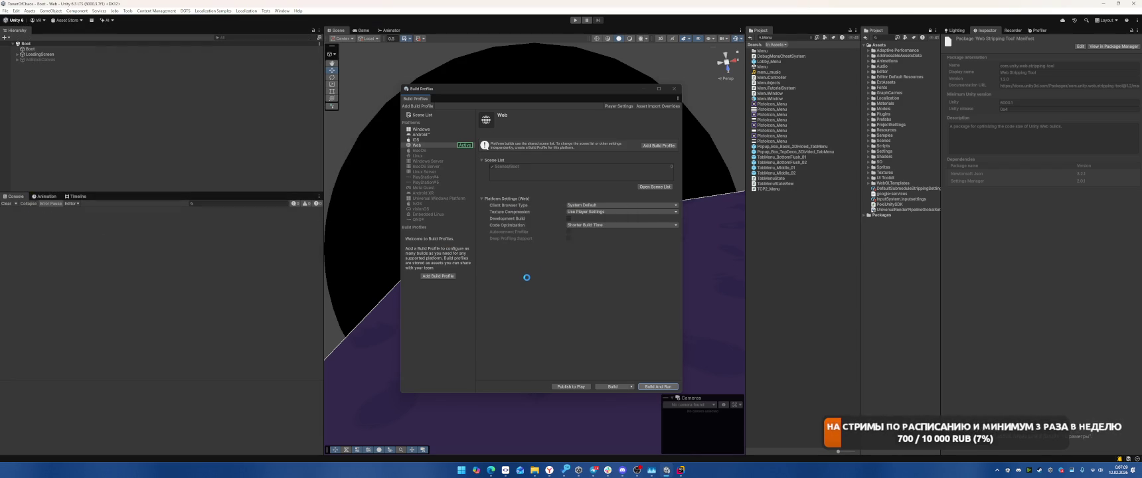
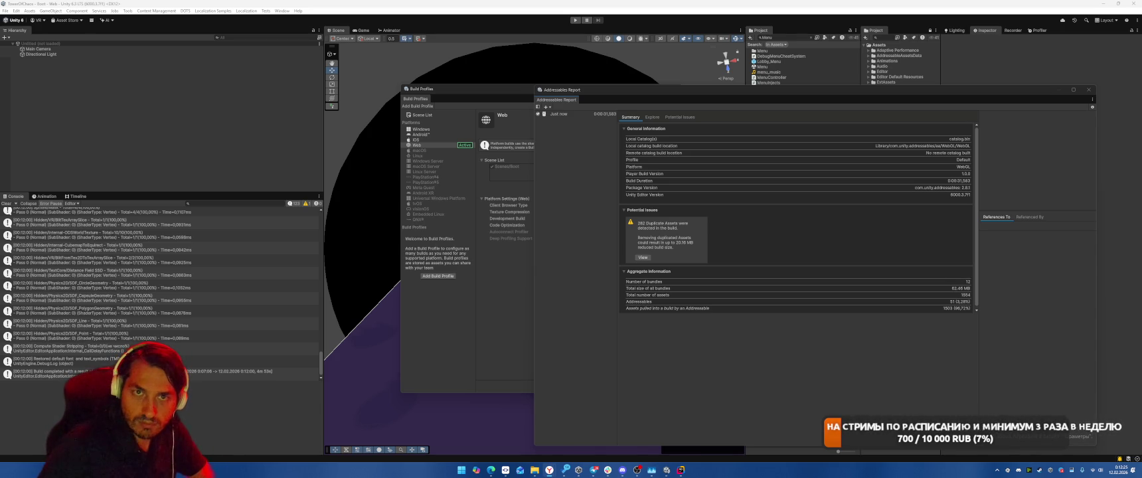
# Open the WizardMergeAcademyWeb build folder under Builds and view its Build subfolder.
pyautogui.moveTo(535, 470)
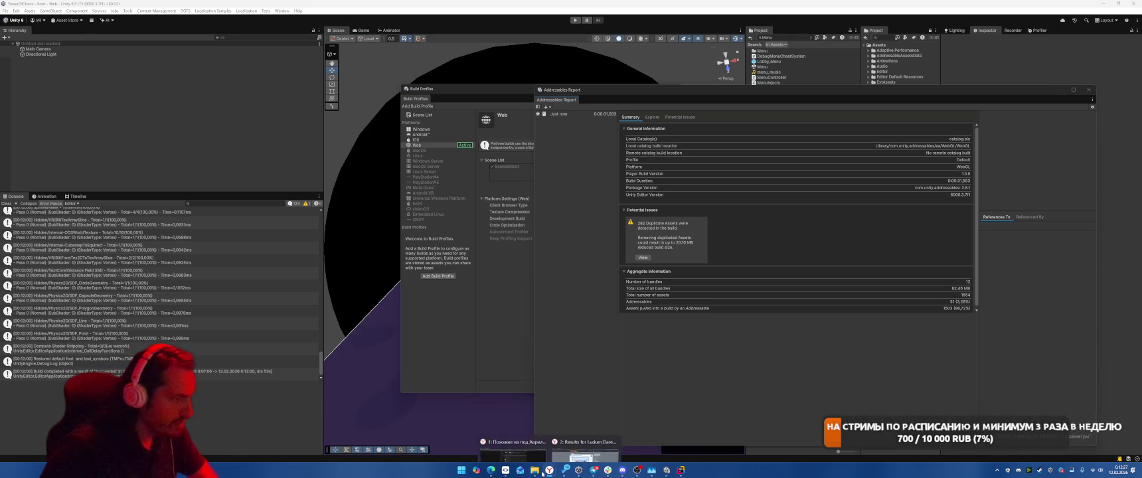
pyautogui.click(562, 432)
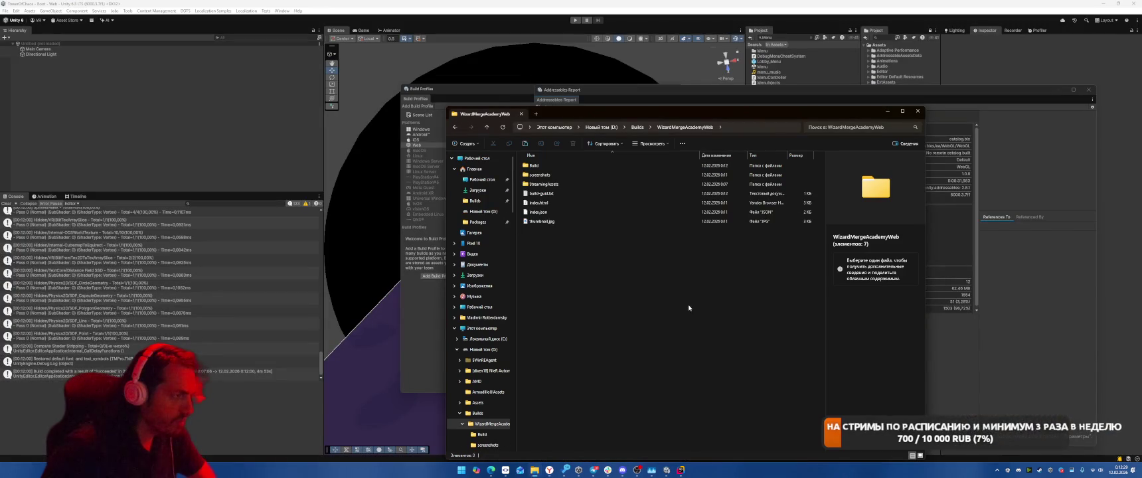
pyautogui.click(637, 128)
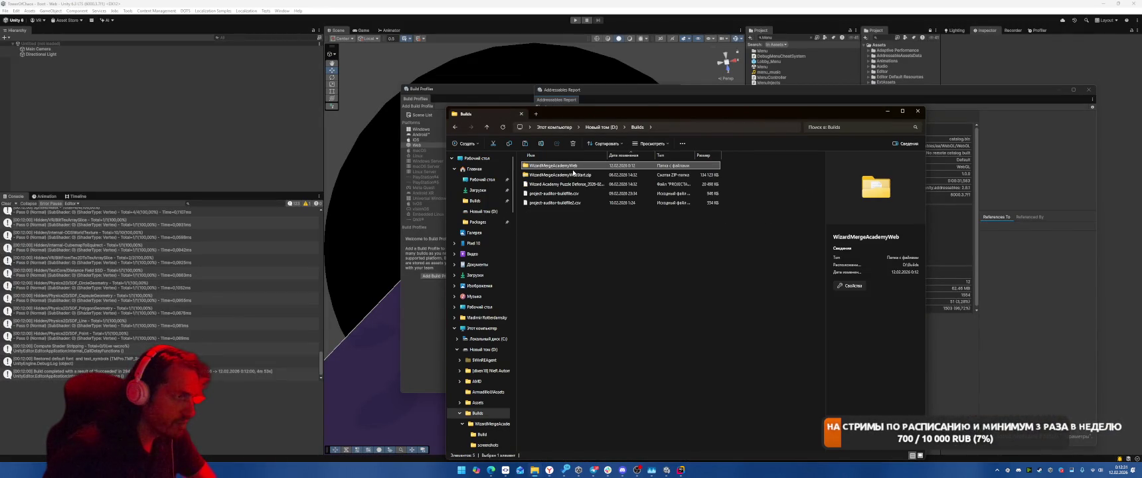
pyautogui.doubleClick(572, 166)
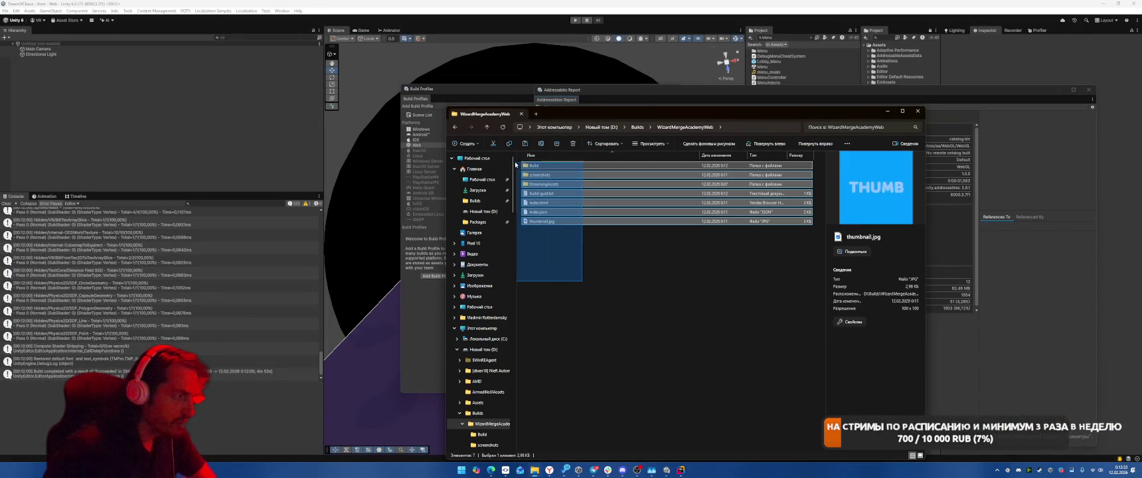
pyautogui.doubleClick(545, 165)
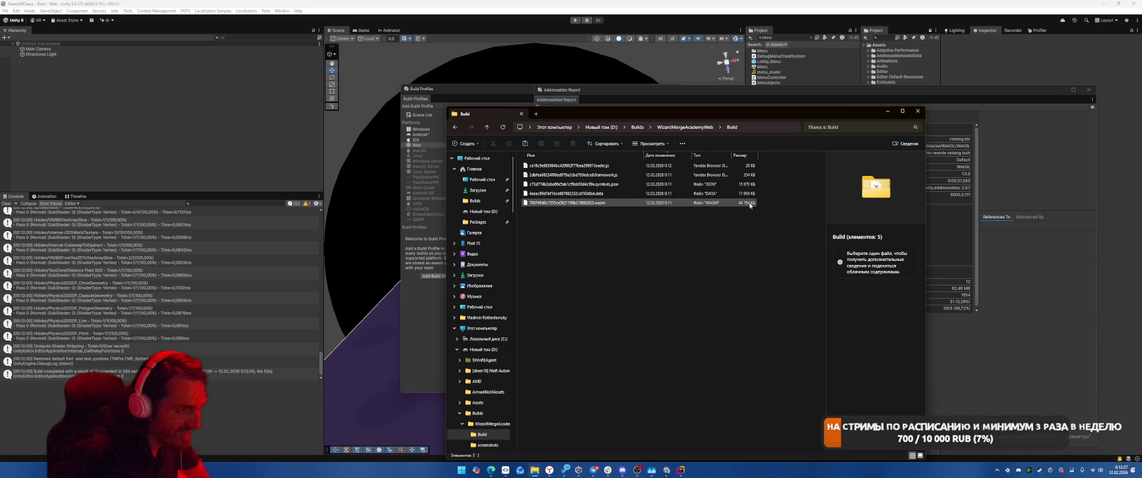
# Browse StreamingAssets > aa > WebGL and widen the name column to read the bundle files.
pyautogui.click(683, 126)
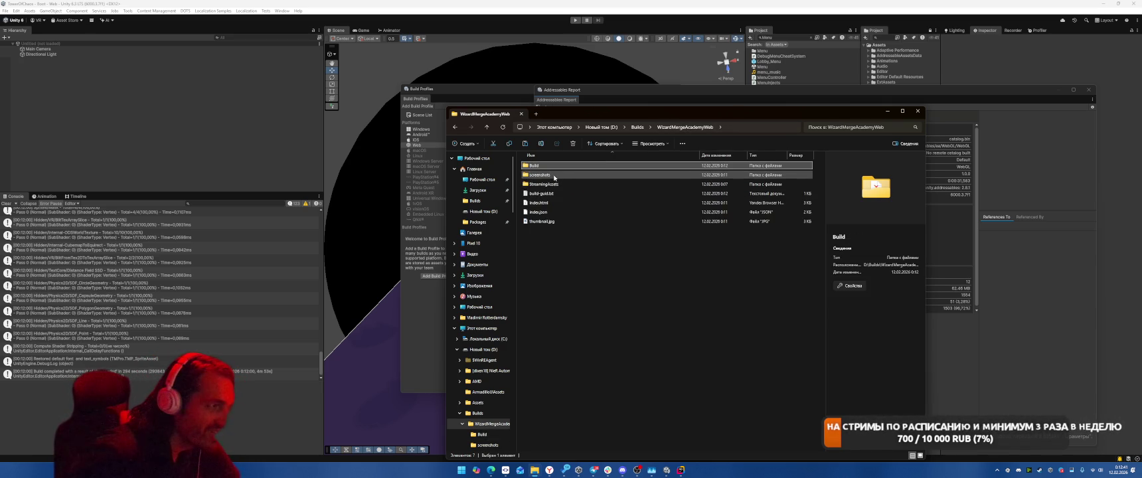
pyautogui.click(551, 186)
pyautogui.doubleClick(552, 185)
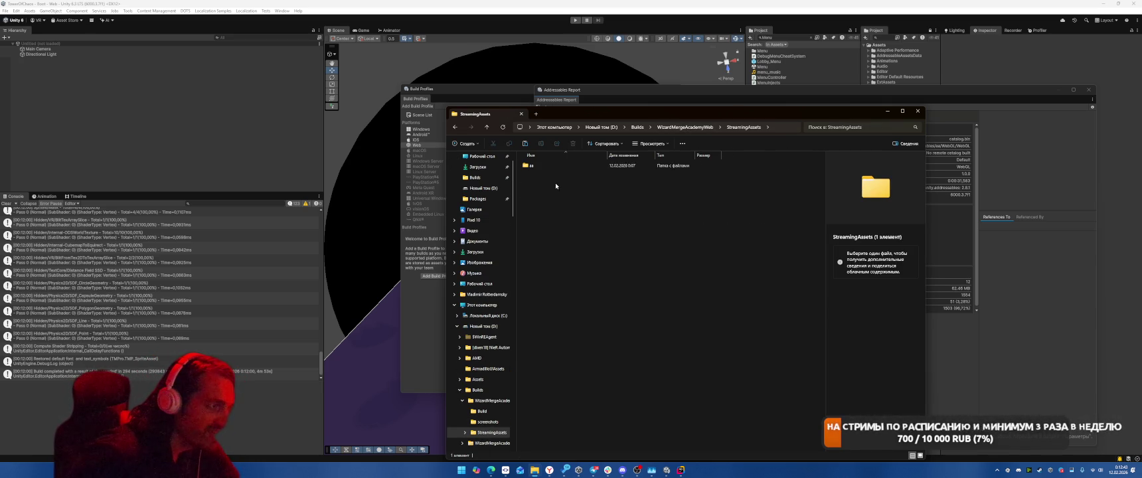
pyautogui.doubleClick(541, 165)
pyautogui.doubleClick(547, 175)
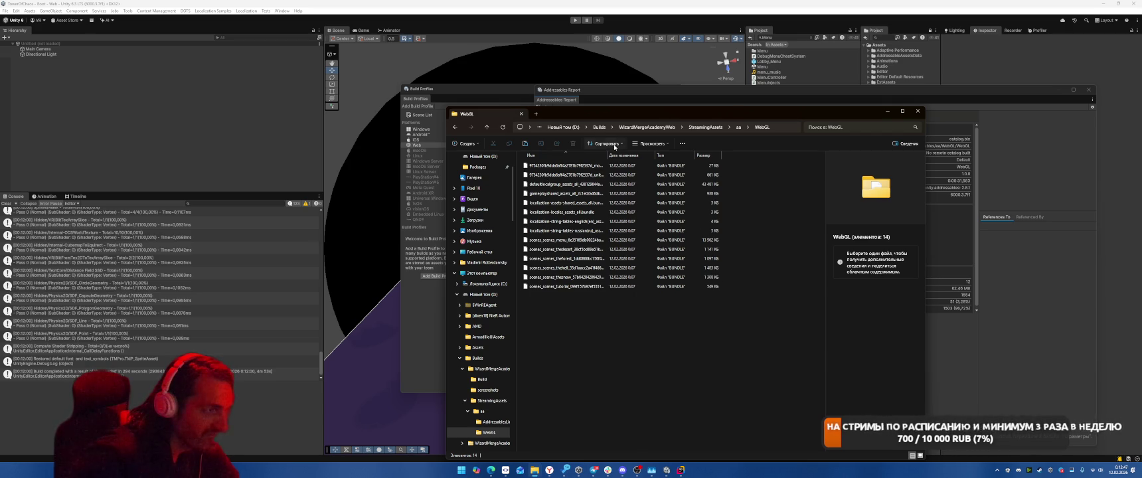
pyautogui.moveTo(606, 156)
pyautogui.mouseDown()
pyautogui.moveTo(666, 158)
pyautogui.moveTo(650, 160)
pyautogui.mouseUp()
# Return to the WizardMergeAcademyWeb folder and select all seven items.
pyautogui.click(705, 127)
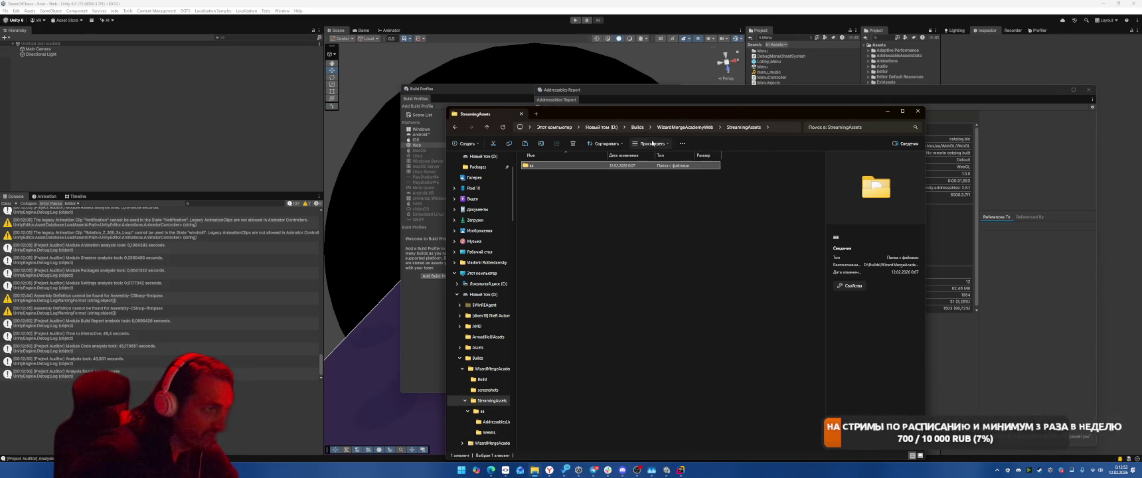
pyautogui.click(647, 127)
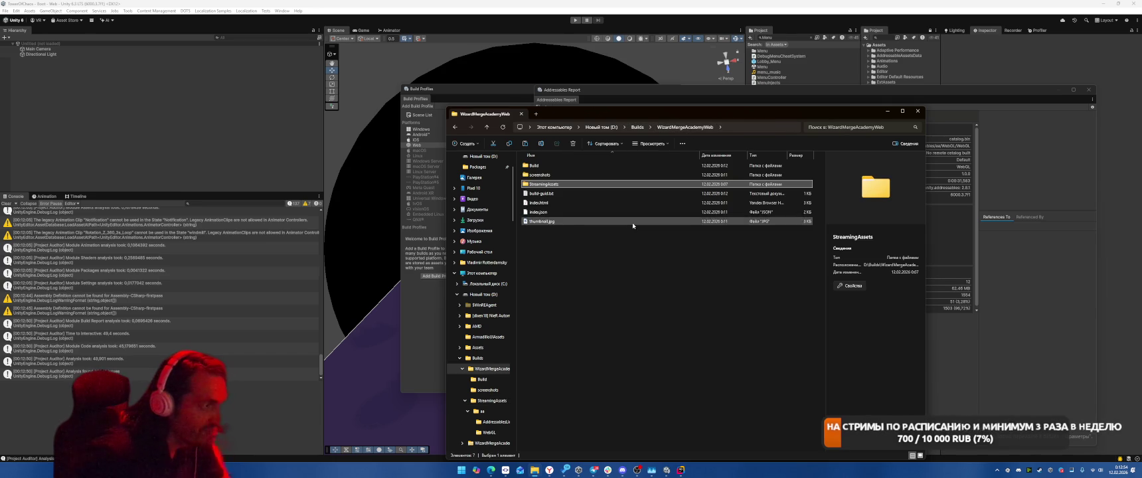
pyautogui.click(638, 127)
pyautogui.doubleClick(579, 166)
pyautogui.moveTo(584, 269); pyautogui.dragTo(531, 148)
# Compress the seven selected items into WizardMergeAcademyWeb.zip with 7-Zip.
pyautogui.rightClick(542, 168)
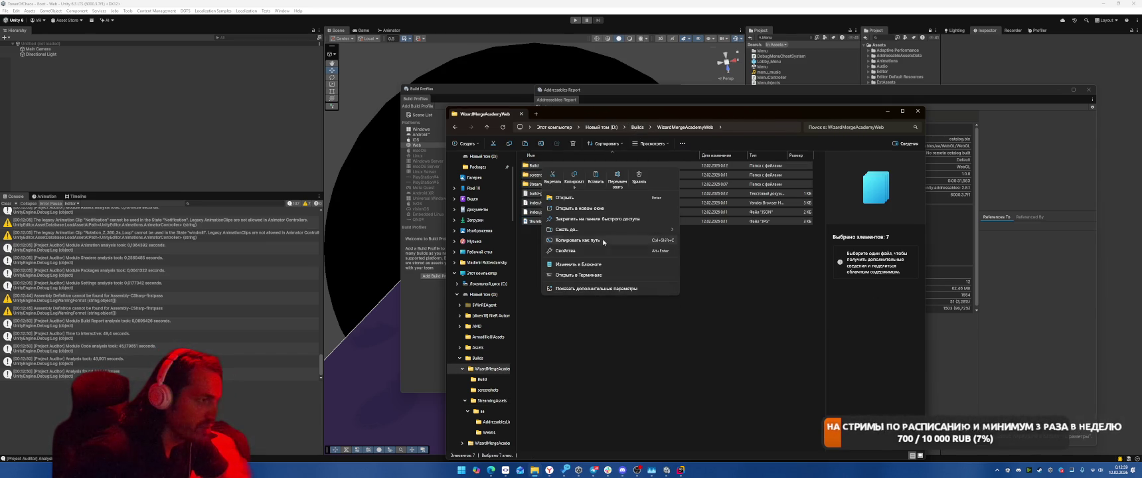
pyautogui.moveTo(604, 230)
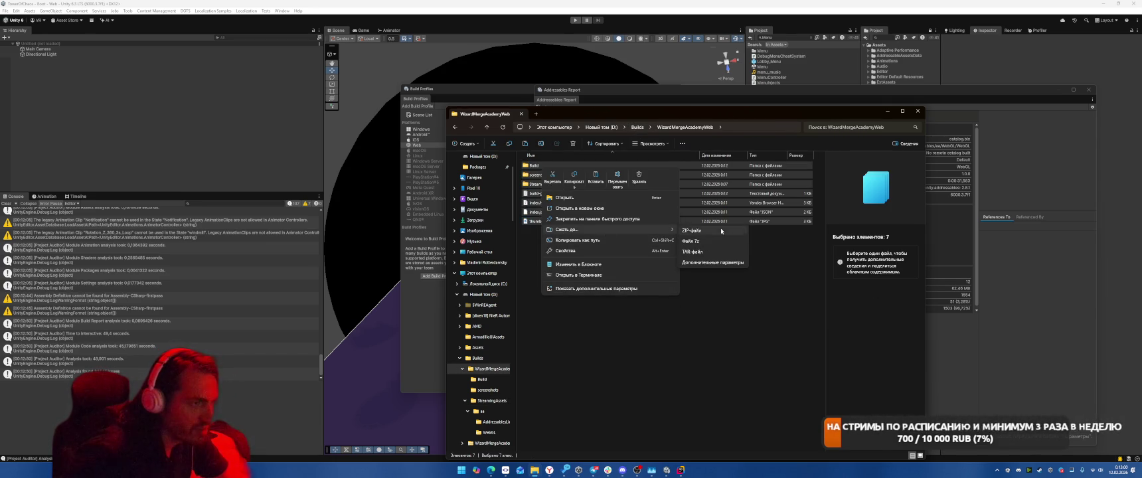
pyautogui.click(591, 288)
pyautogui.moveTo(588, 211)
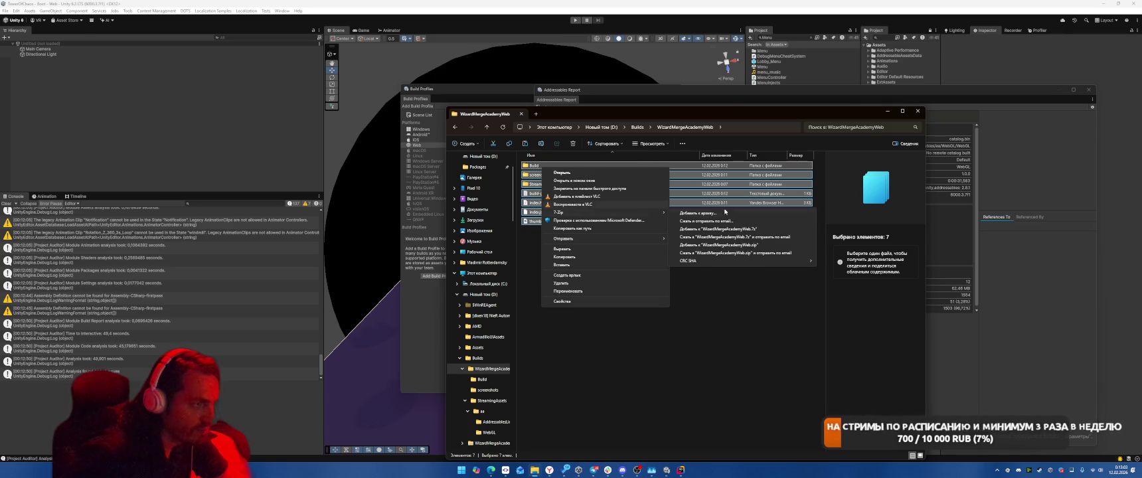
pyautogui.click(724, 251)
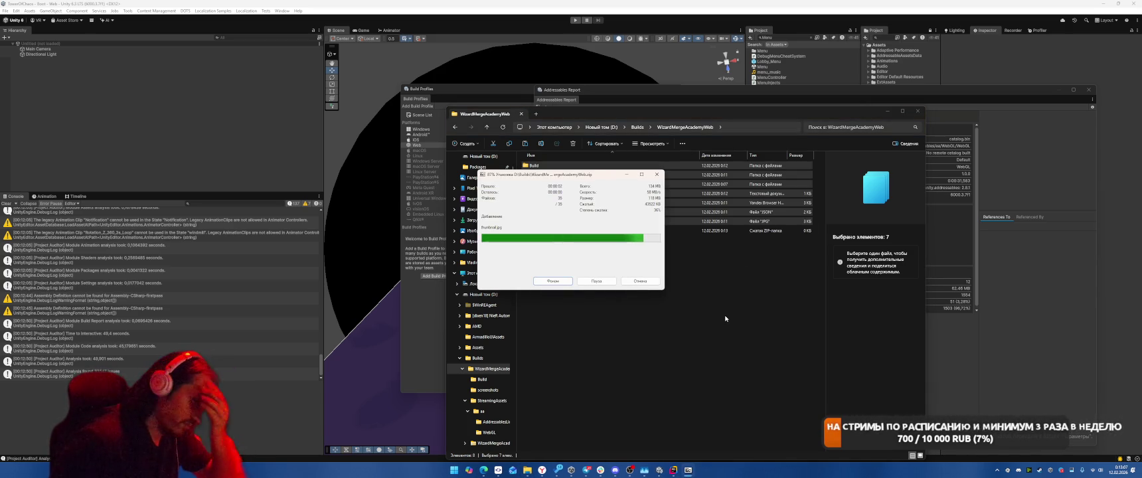
# Check the new zip's size, then switch to the Poki preview of the game.
pyautogui.click(666, 325)
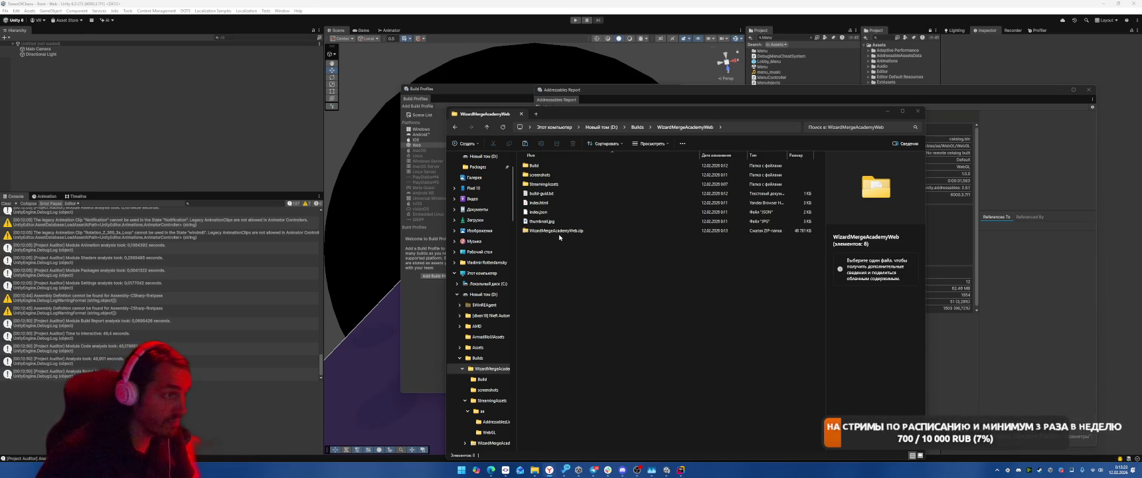
pyautogui.click(658, 231)
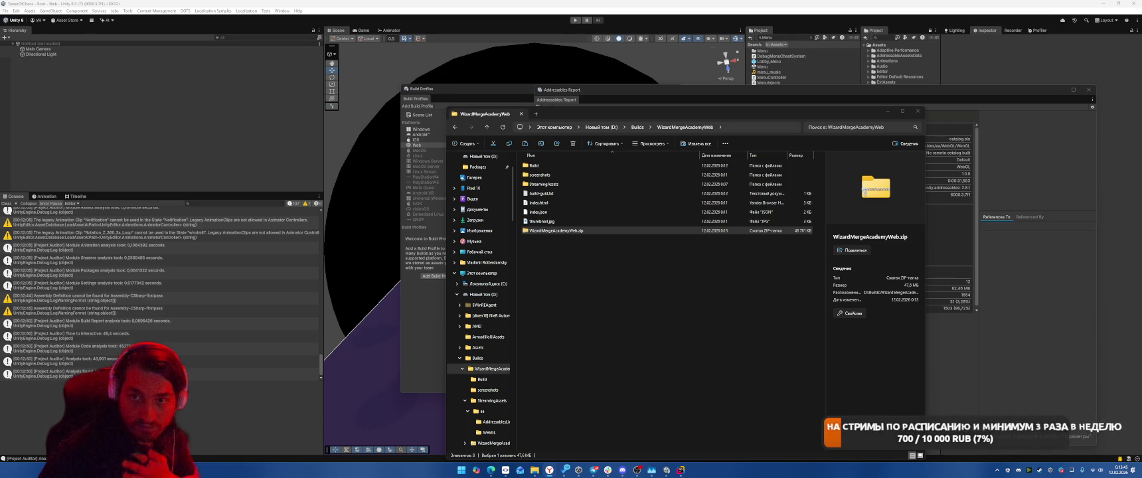
pyautogui.hotkey('alt', 'Tab')
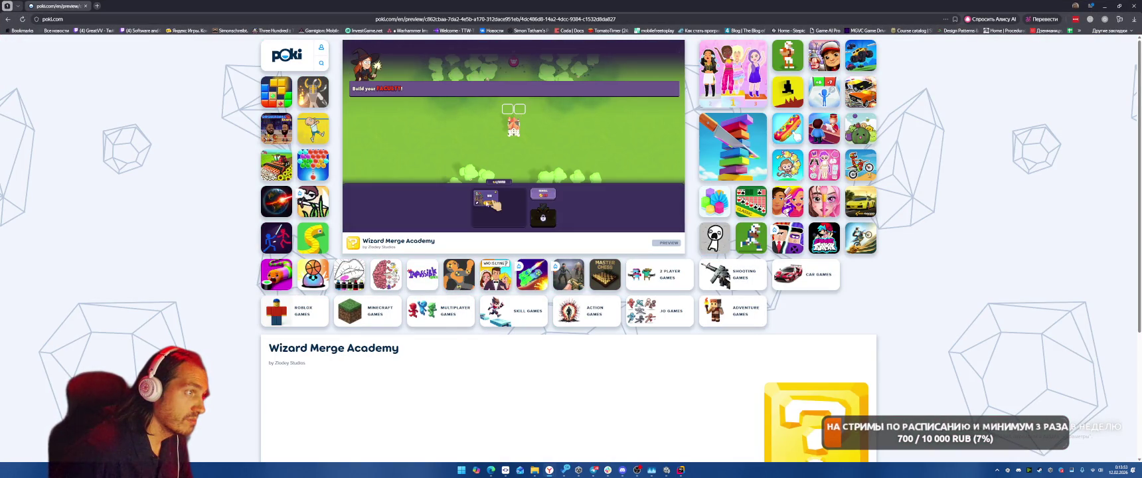
# Follow the tutorial to place the shop unit, closing the Tombstone info and settings popups.
pyautogui.click(496, 189)
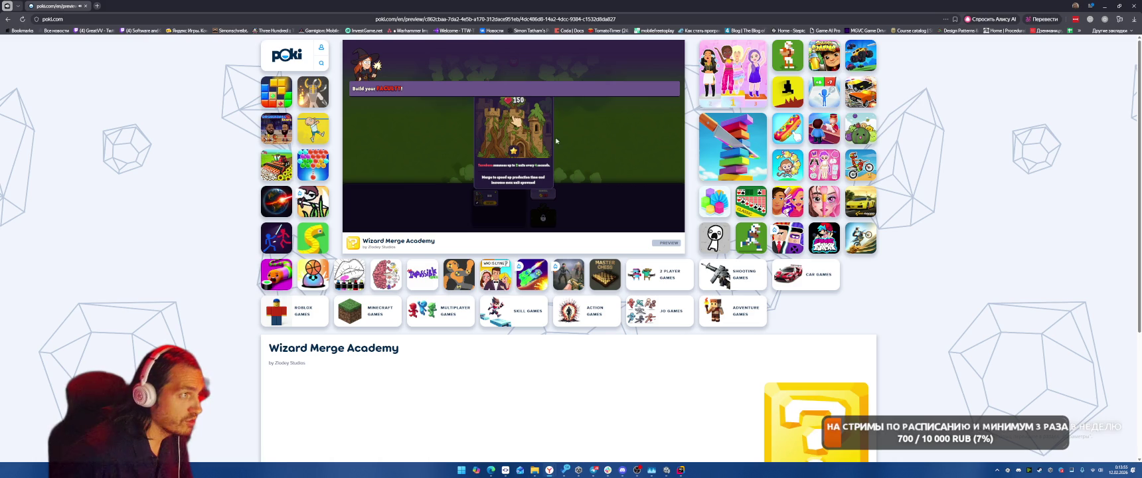
pyautogui.click(510, 217)
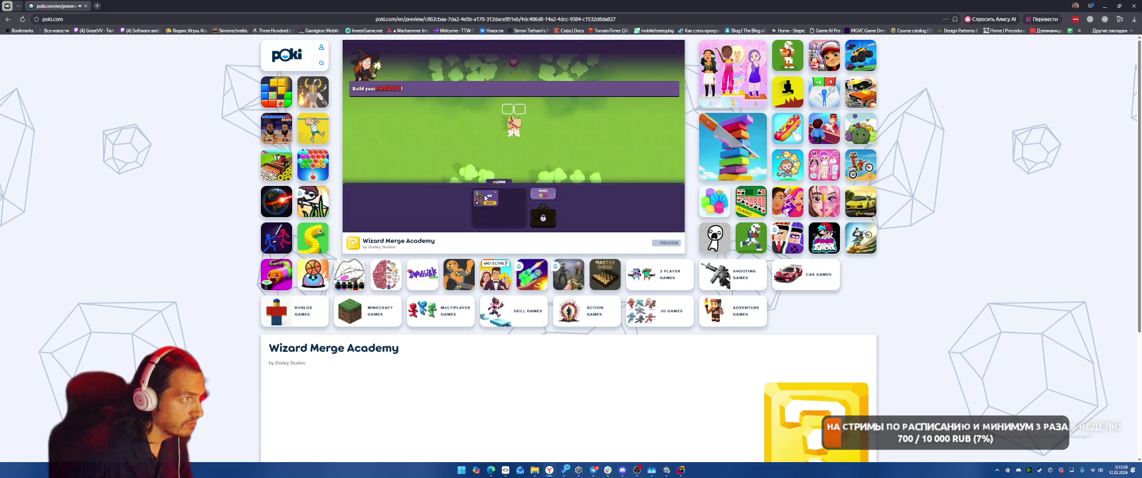
pyautogui.click(486, 198)
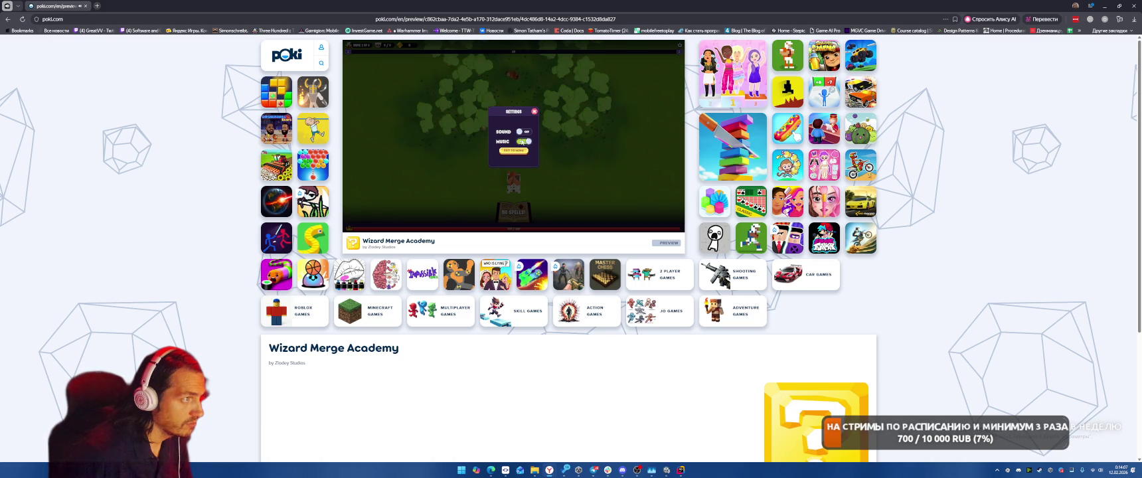
pyautogui.click(534, 113)
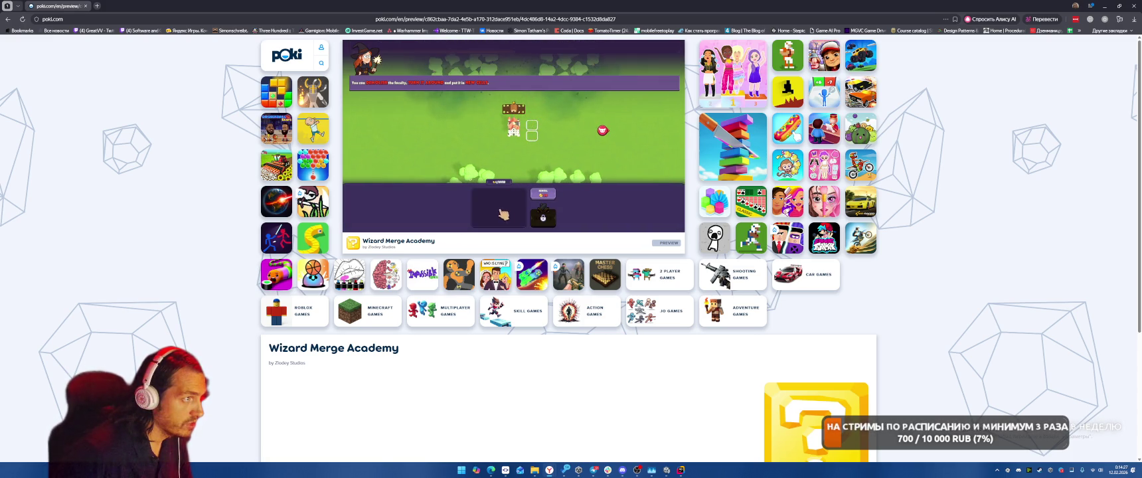
# Place a wizard beside the tower, take the Terraborn Flow upgrade, and bring up next wave's cards.
pyautogui.moveTo(485, 201); pyautogui.dragTo(531, 130)
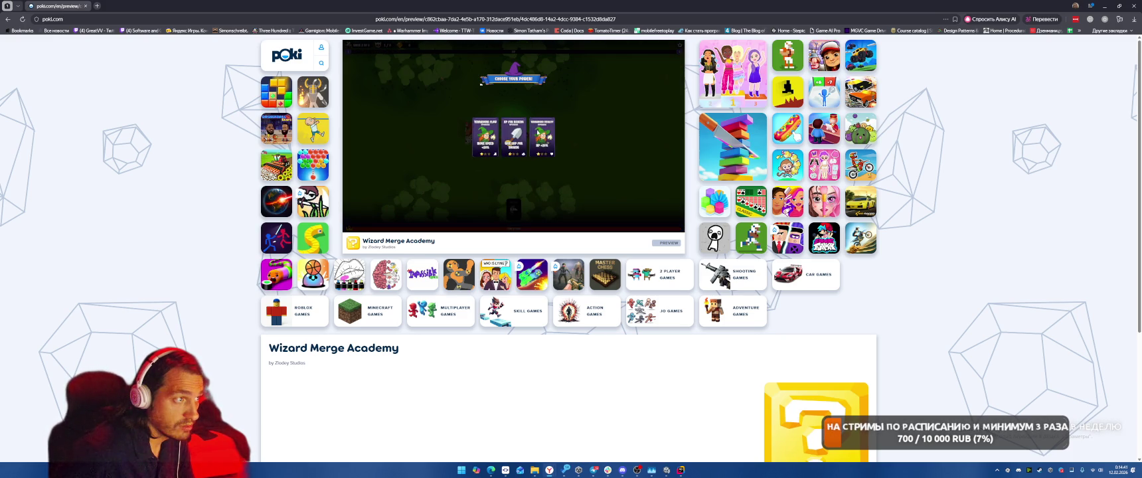
pyautogui.click(509, 138)
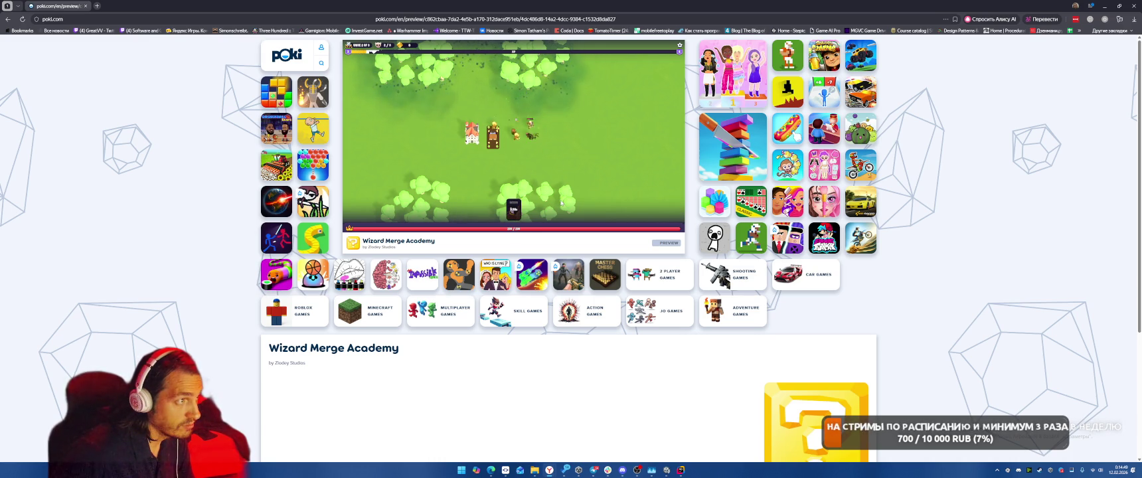
pyautogui.click(515, 209)
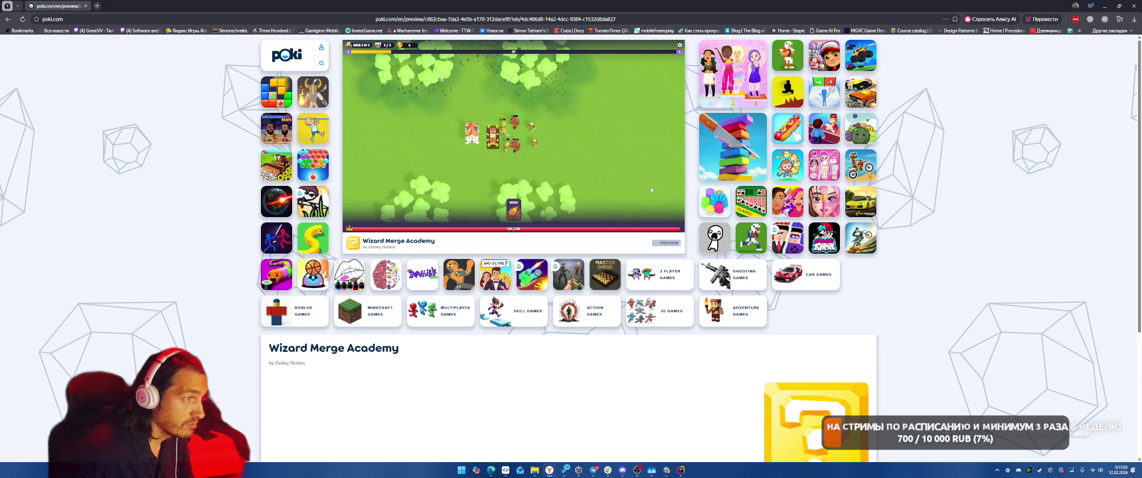
pyautogui.scroll(-3, 632, 327)
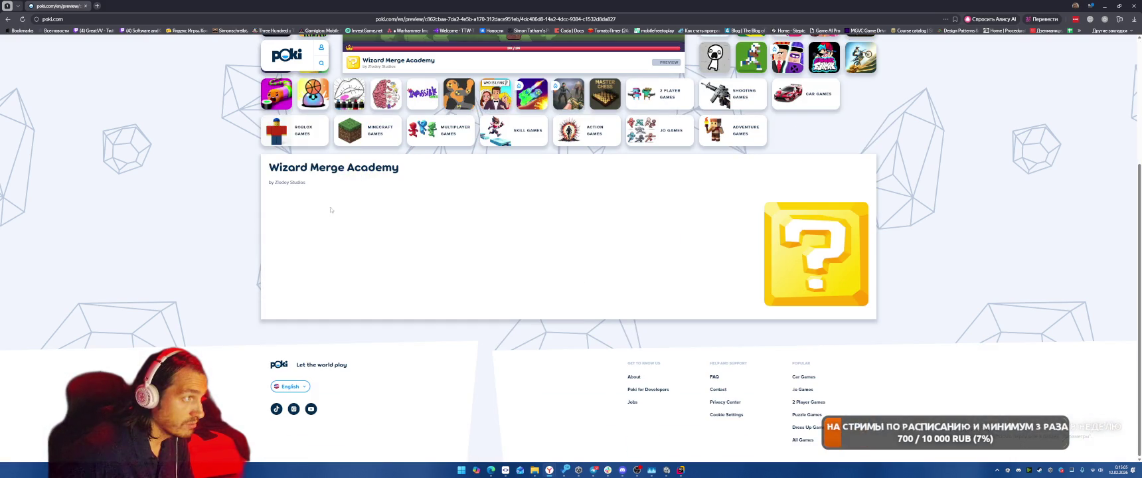
# Continue past the victory screen, reload the preview after the runtime error, and close the browser.
pyautogui.scroll(3, 307, 211)
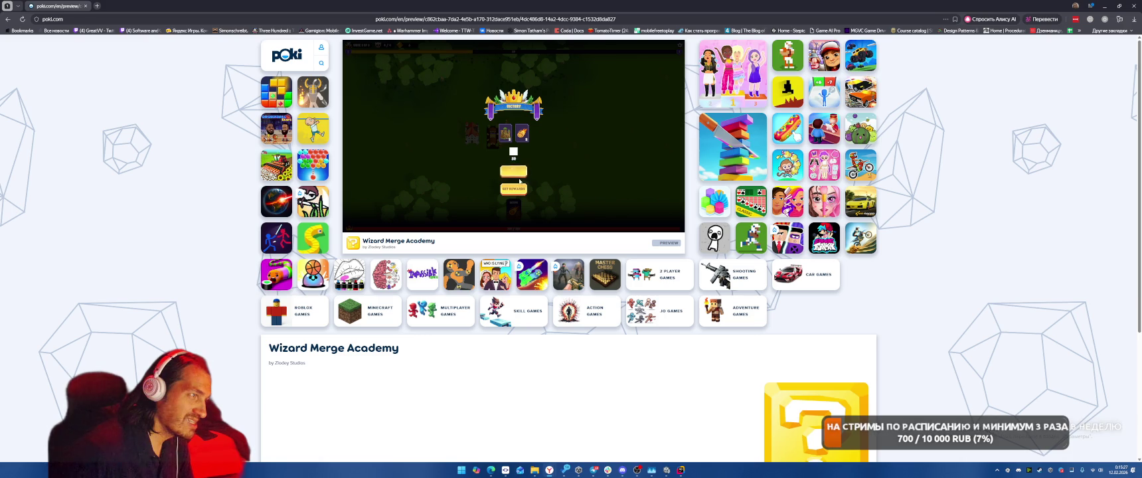
pyautogui.click(516, 178)
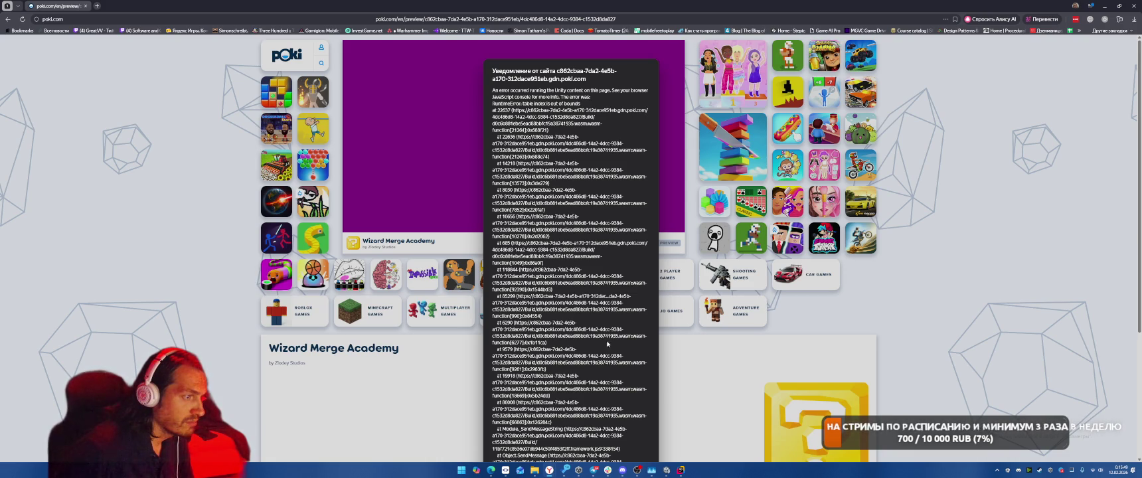
pyautogui.click(25, 21)
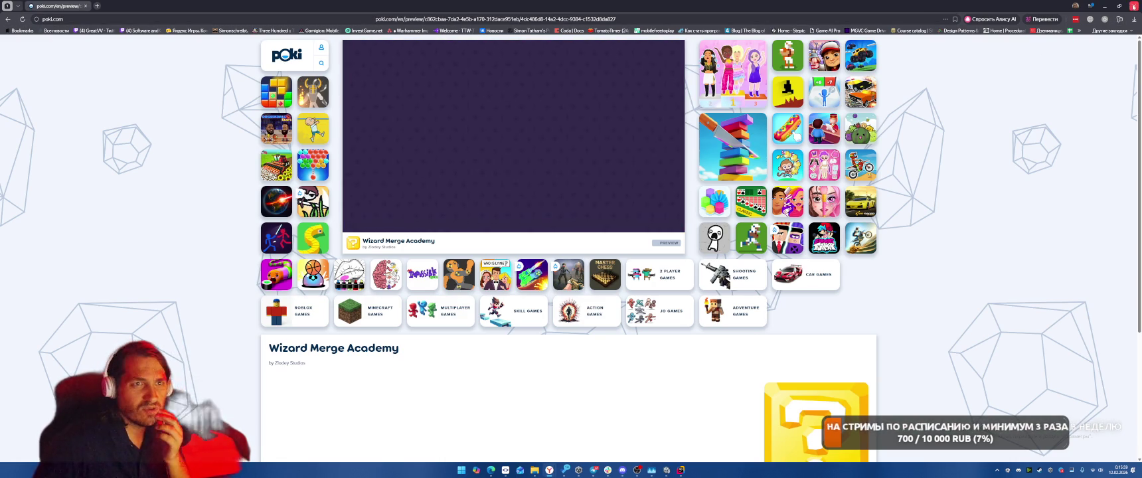
pyautogui.click(1133, 5)
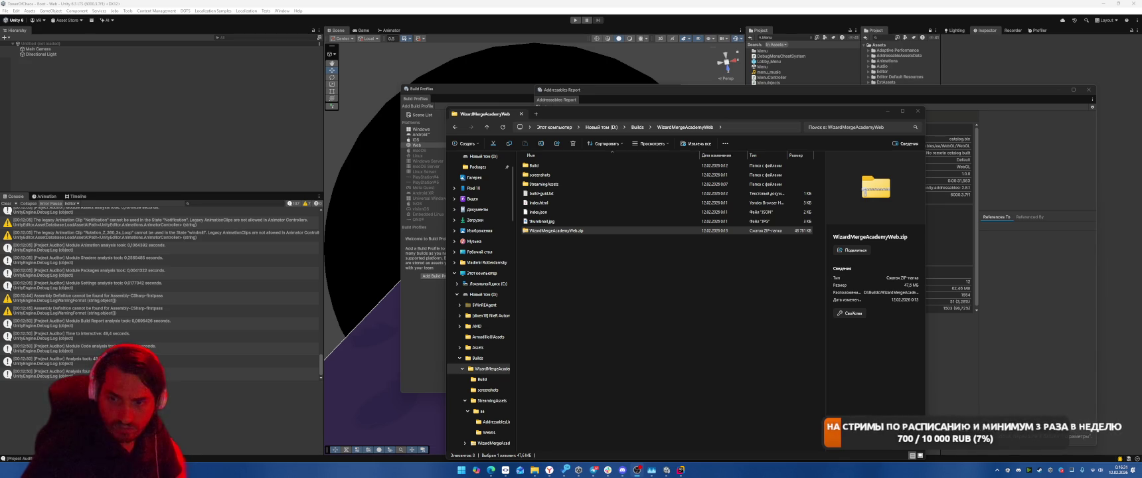
# Review diffs of UISoftMaskProjectSettings.asset, Settings.json, addressables_content_state.bin, link.xml and link.xml.meta.
pyautogui.hotkey('alt', 'Tab')
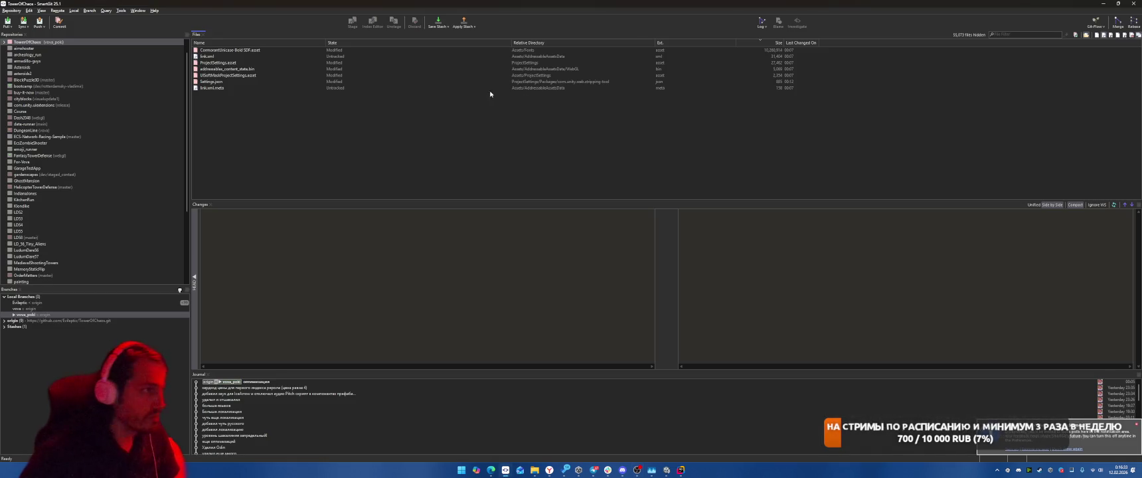
pyautogui.click(310, 63)
pyautogui.click(316, 76)
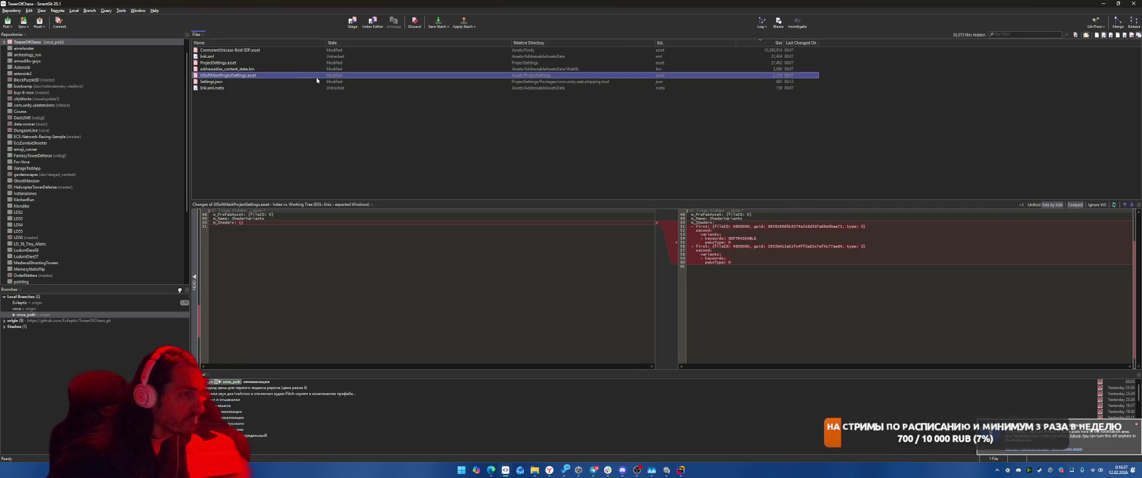
pyautogui.press('Down')
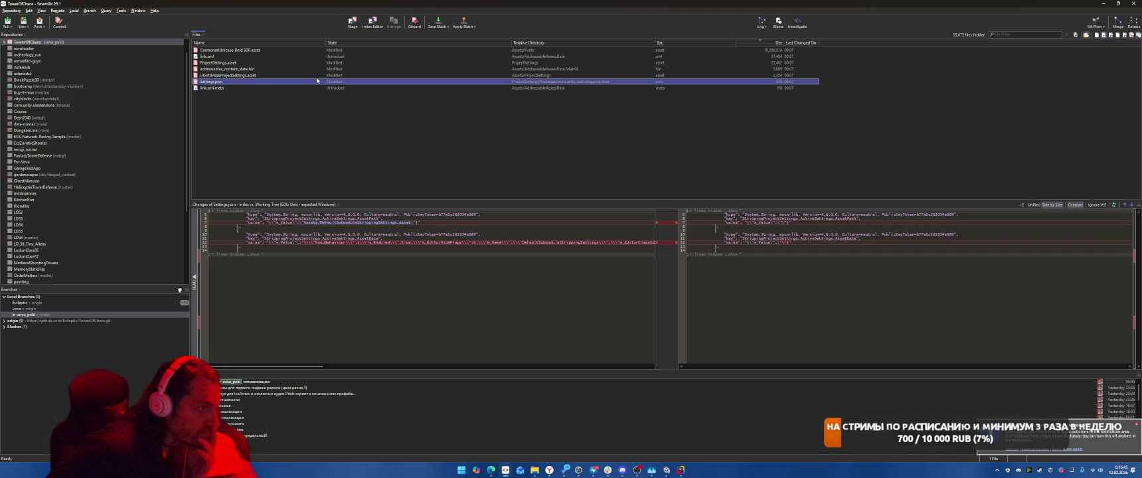
pyautogui.press('Up')
pyautogui.press('Up')
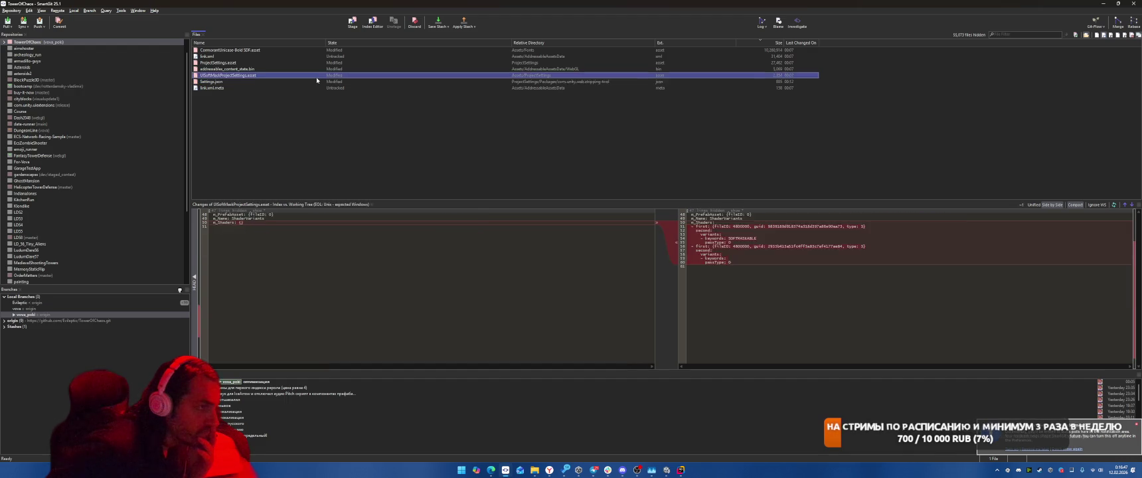
pyautogui.press('Up')
pyautogui.press('Up')
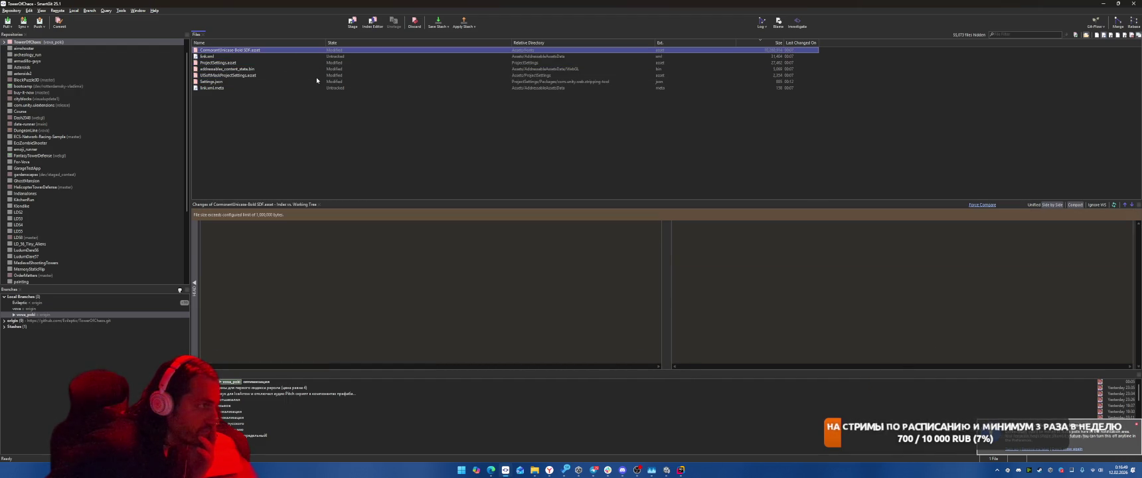
pyautogui.press('Down')
pyautogui.press('Down')
pyautogui.press('Down')
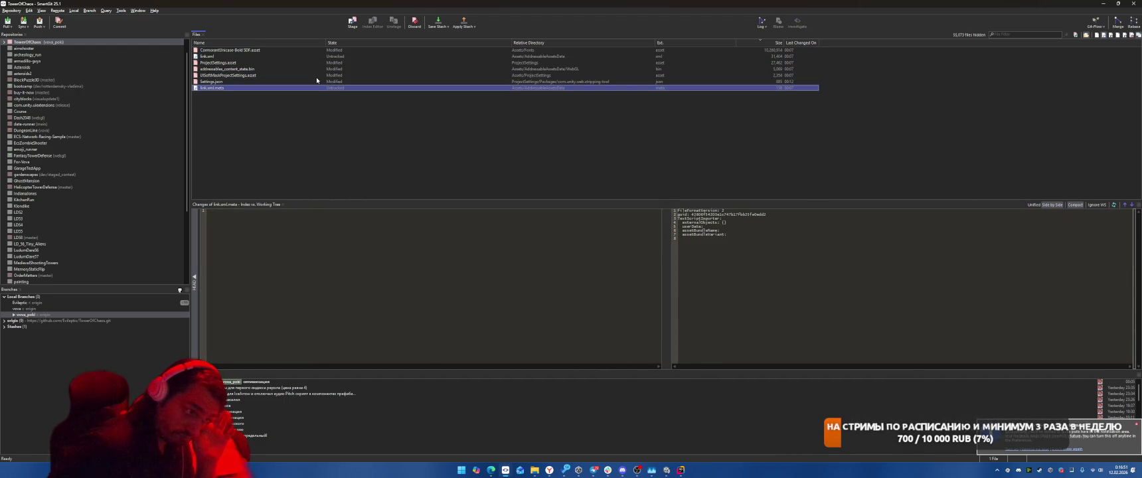
pyautogui.click(594, 470)
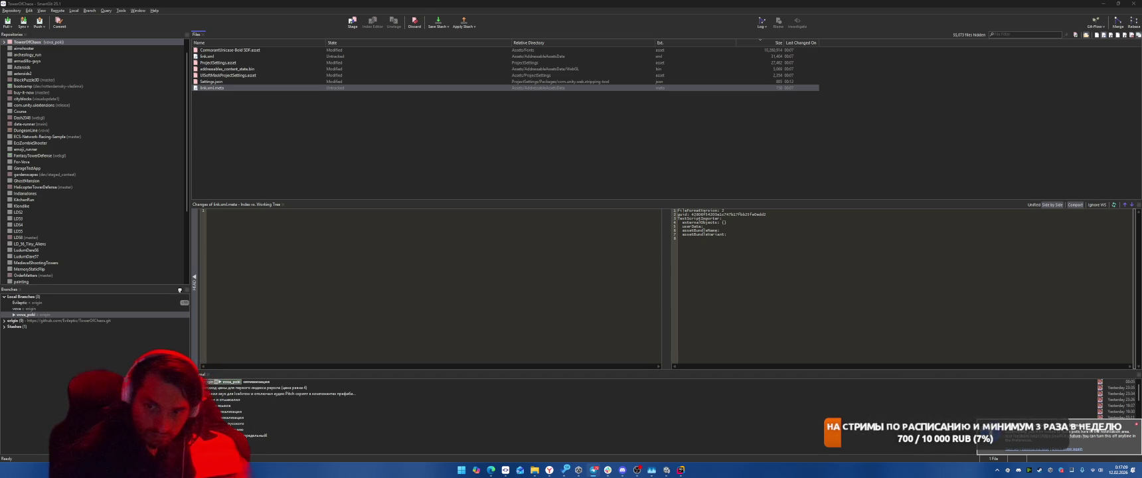
pyautogui.hotkey('alt', 'Tab')
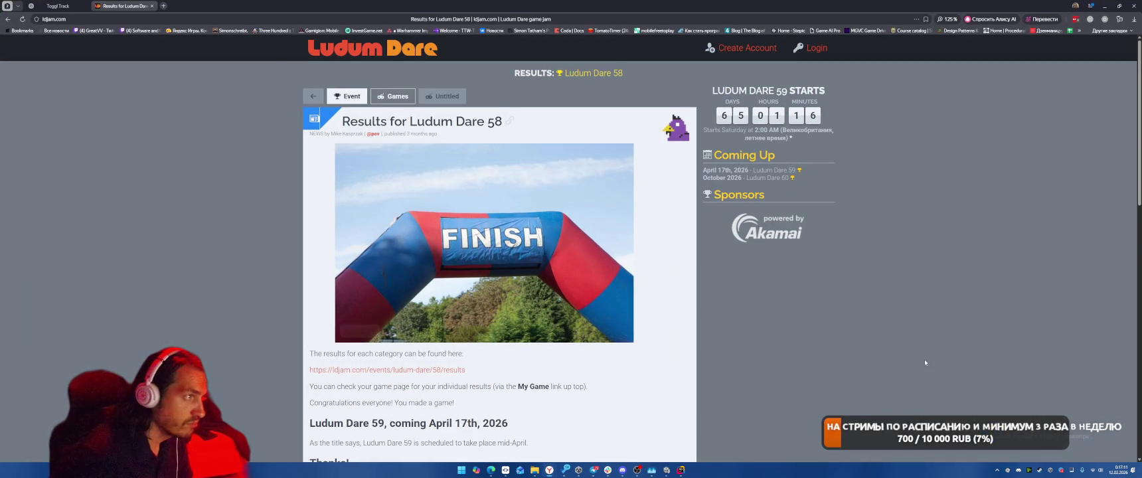
# Close the Ludum Dare tab, then resume and stop the timer for the оптимизировал task.
pyautogui.click(152, 6)
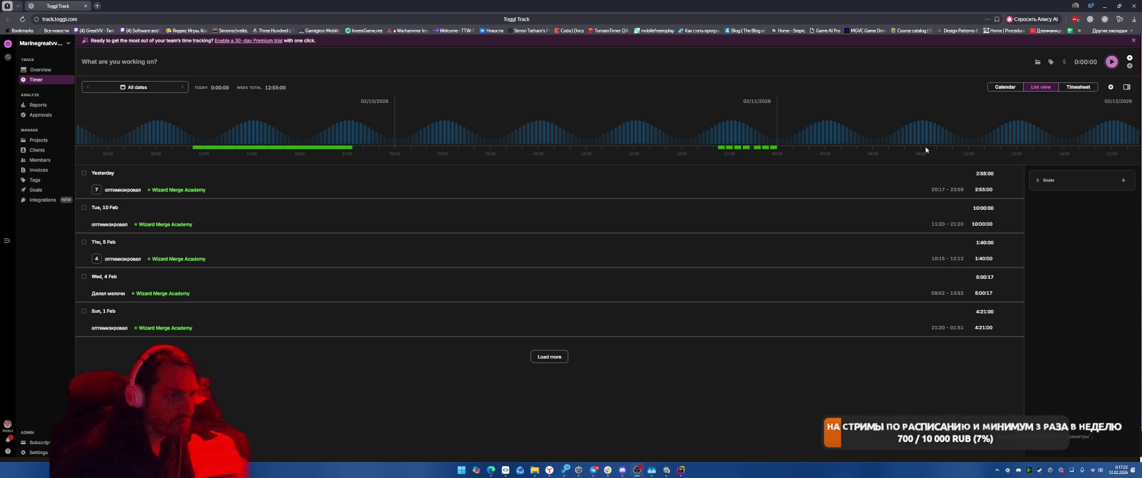
pyautogui.click(983, 191)
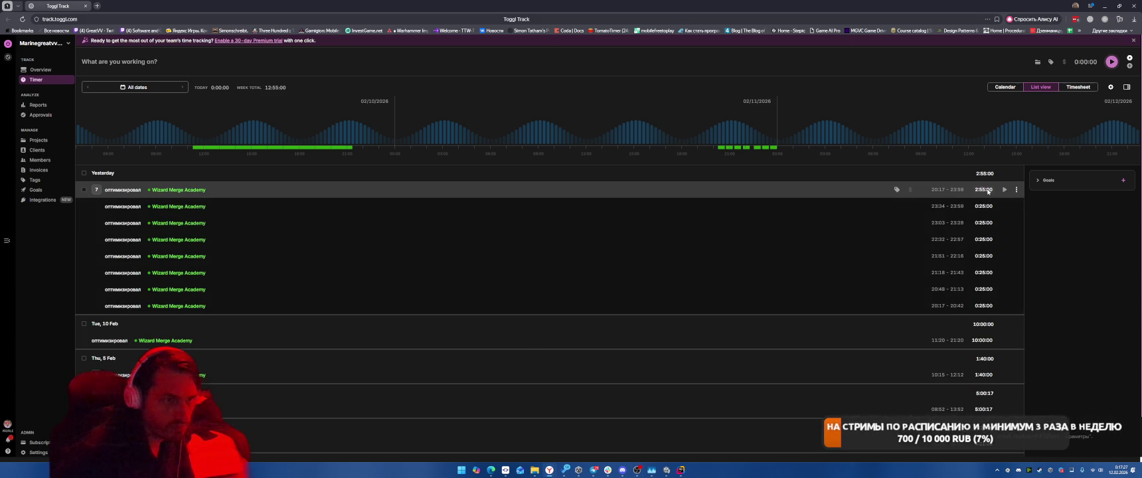
pyautogui.click(986, 190)
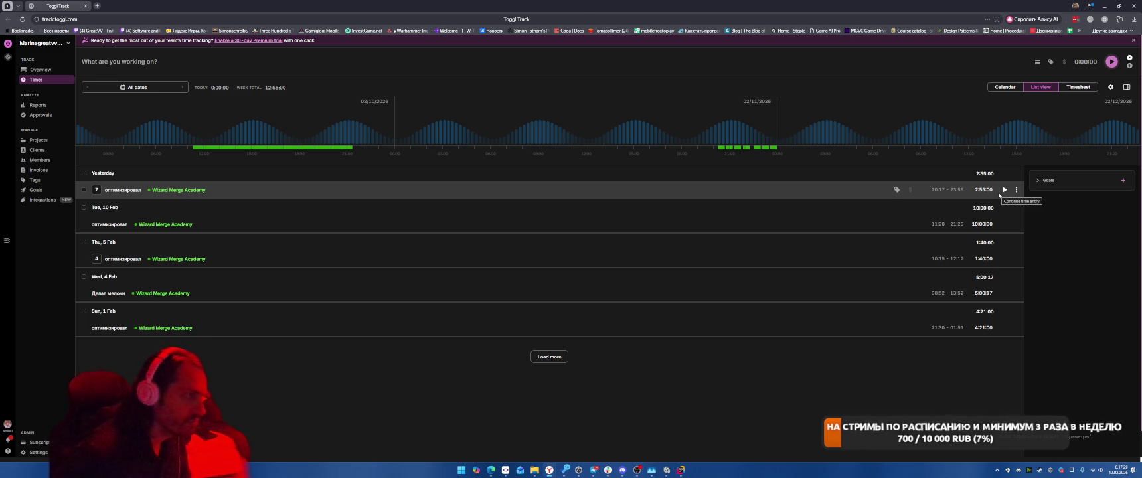
pyautogui.click(1004, 190)
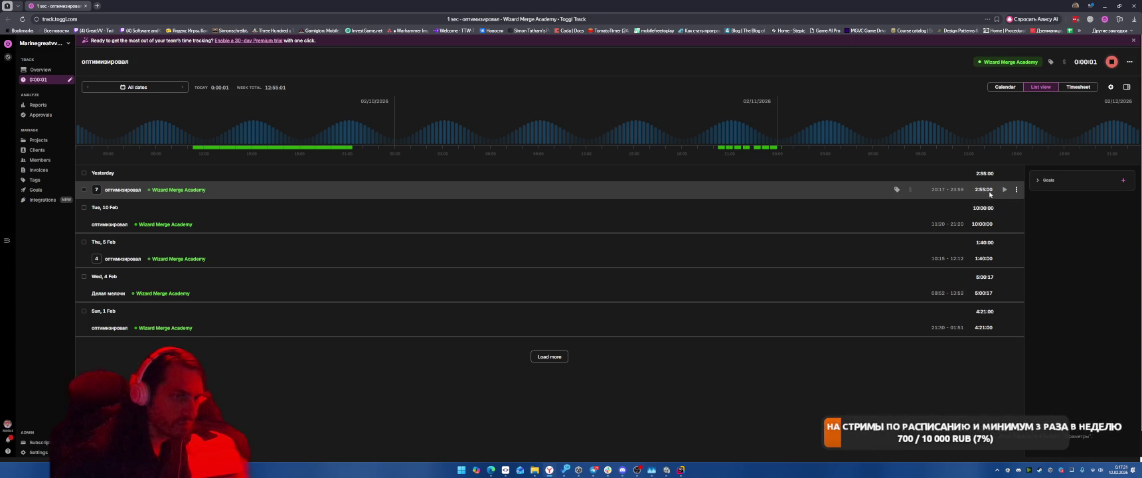
pyautogui.click(1112, 62)
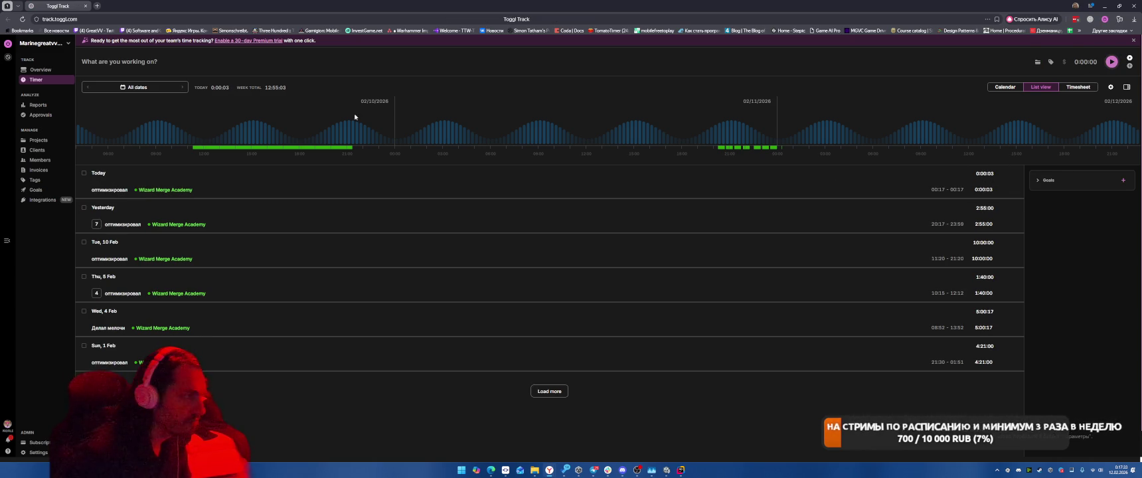
# Set today's new entry to 20 minutes, then delete it.
pyautogui.click(982, 190)
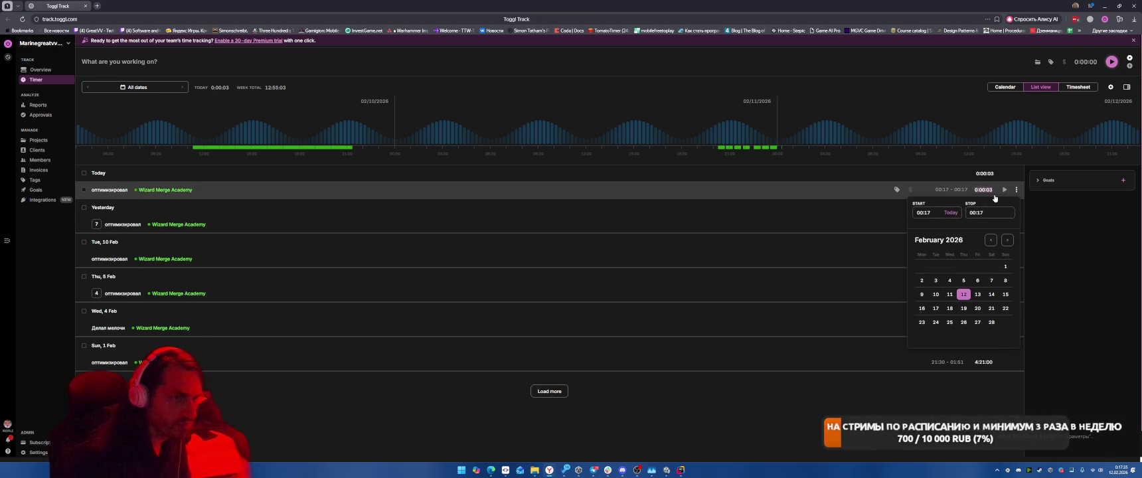
pyautogui.write('20')
pyautogui.press('Return')
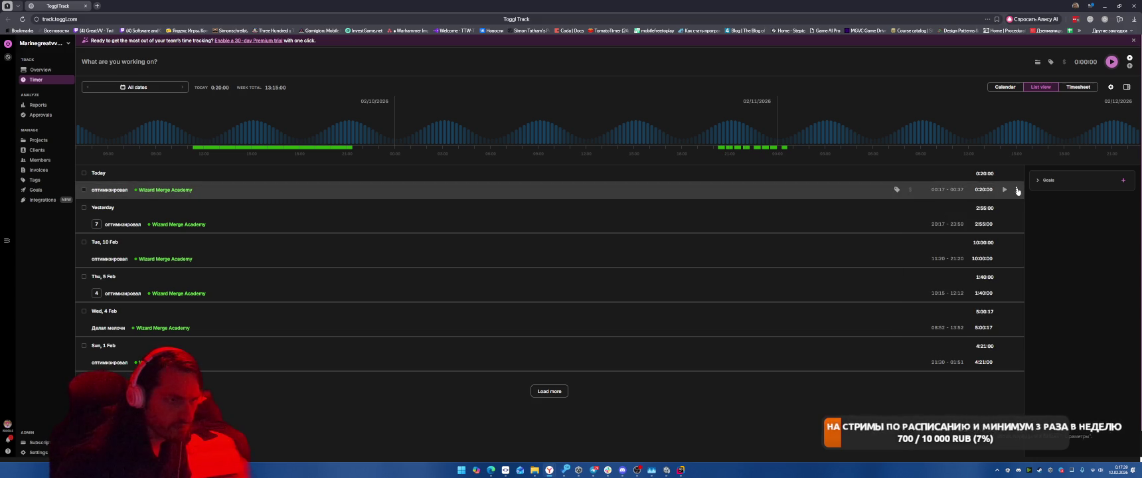
pyautogui.click(1016, 190)
pyautogui.click(1002, 264)
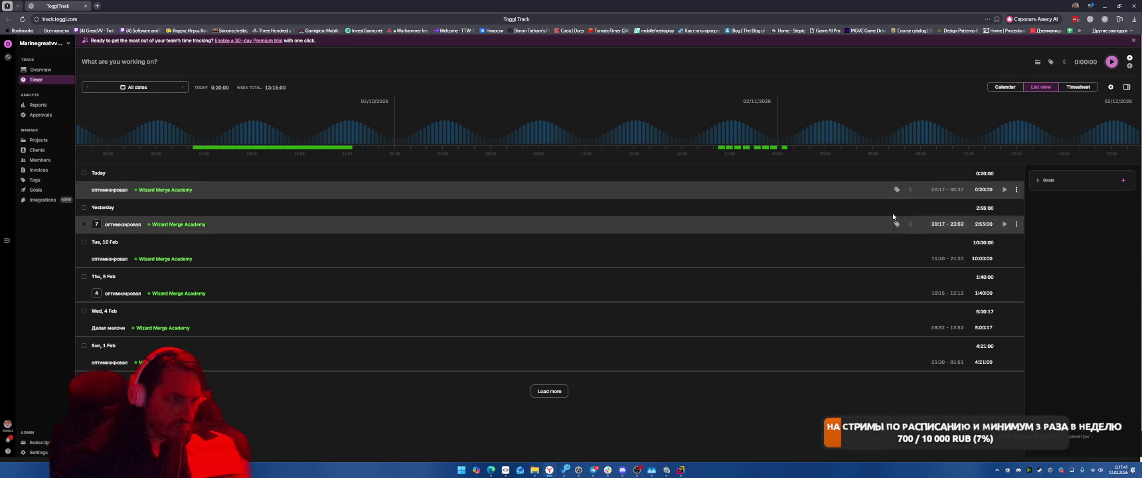
# Lengthen yesterday's latest entry to 0:40:00, then to 0:45:00.
pyautogui.click(471, 196)
pyautogui.press('Escape')
pyautogui.click(95, 190)
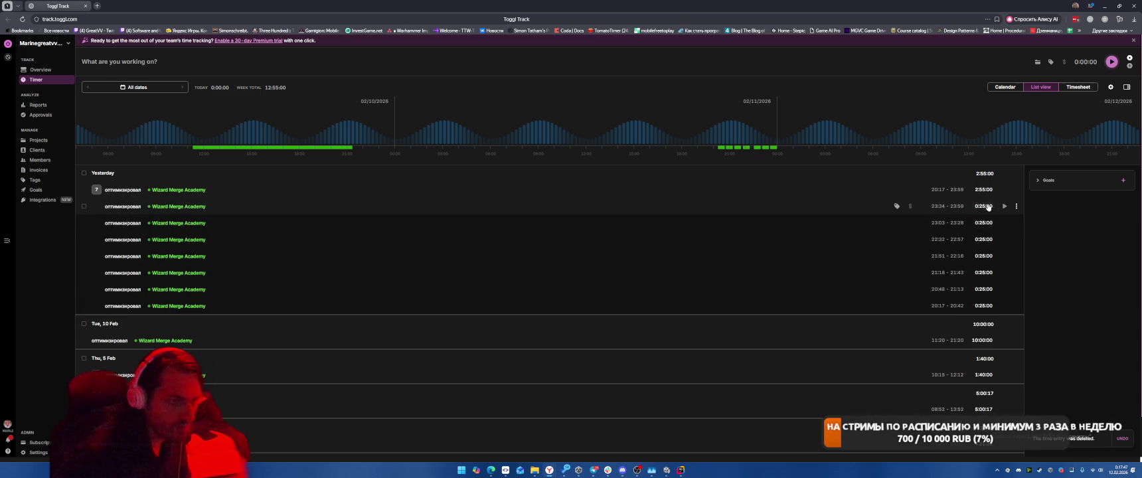
pyautogui.click(986, 207)
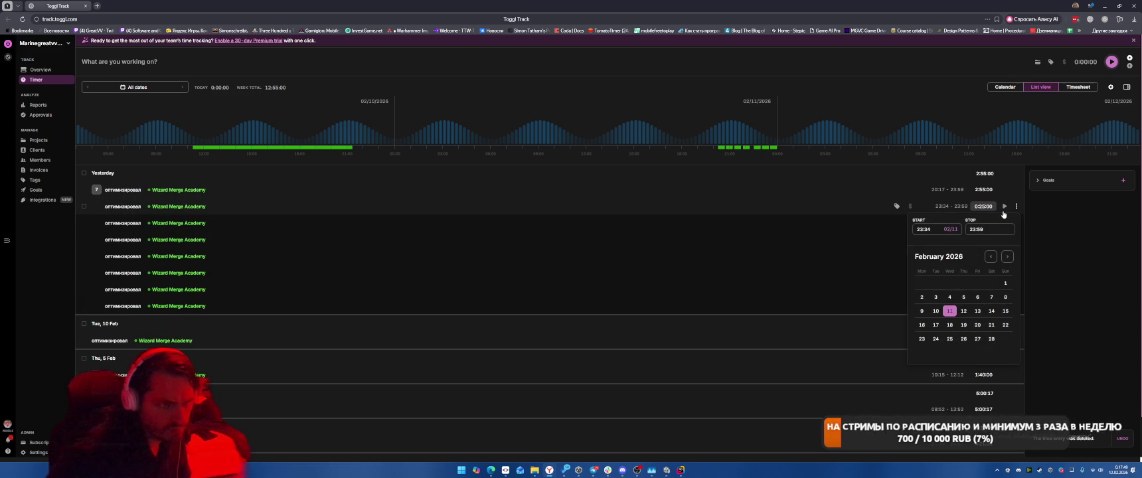
pyautogui.write('40')
pyautogui.press('Return')
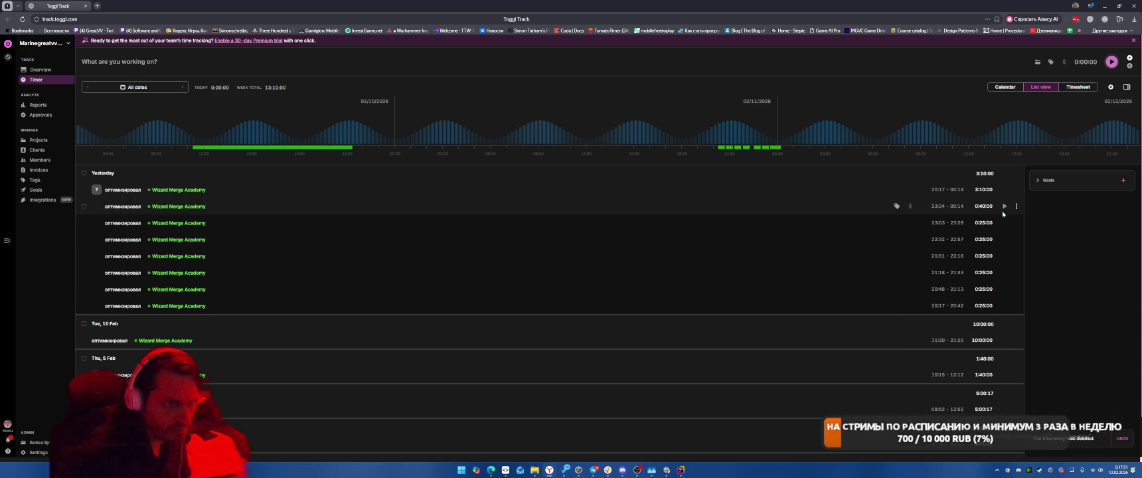
pyautogui.click(985, 206)
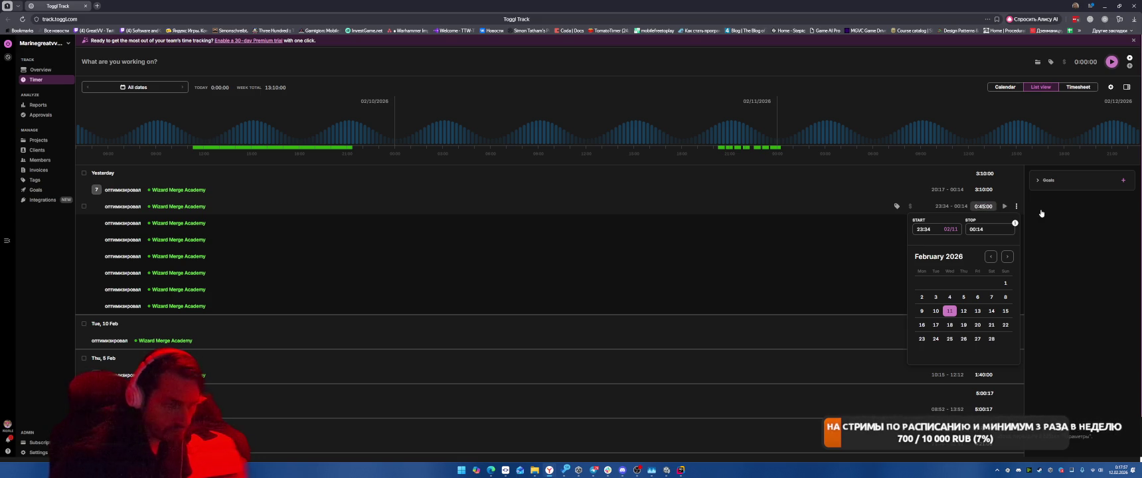
pyautogui.press('Return')
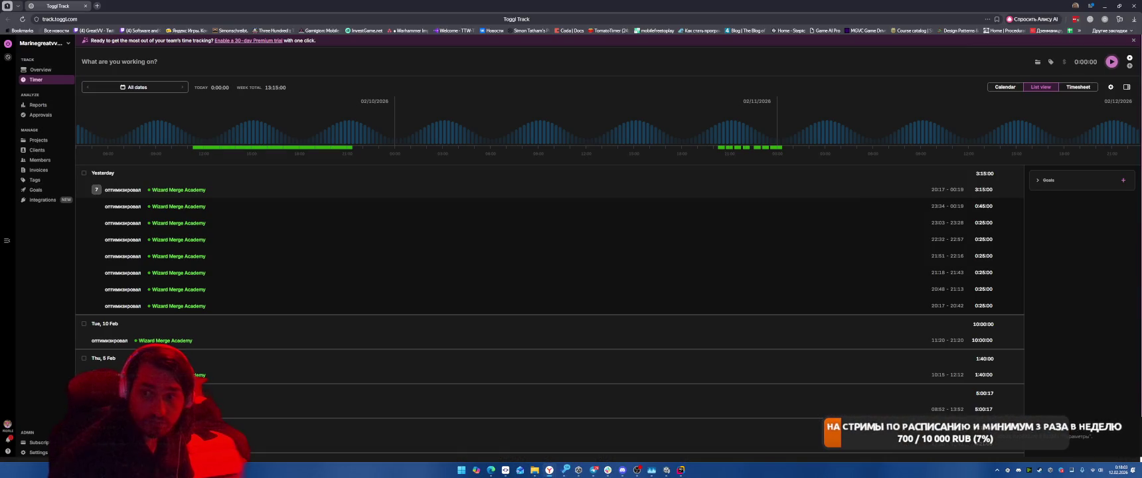
pyautogui.hotkey('alt', 'Tab')
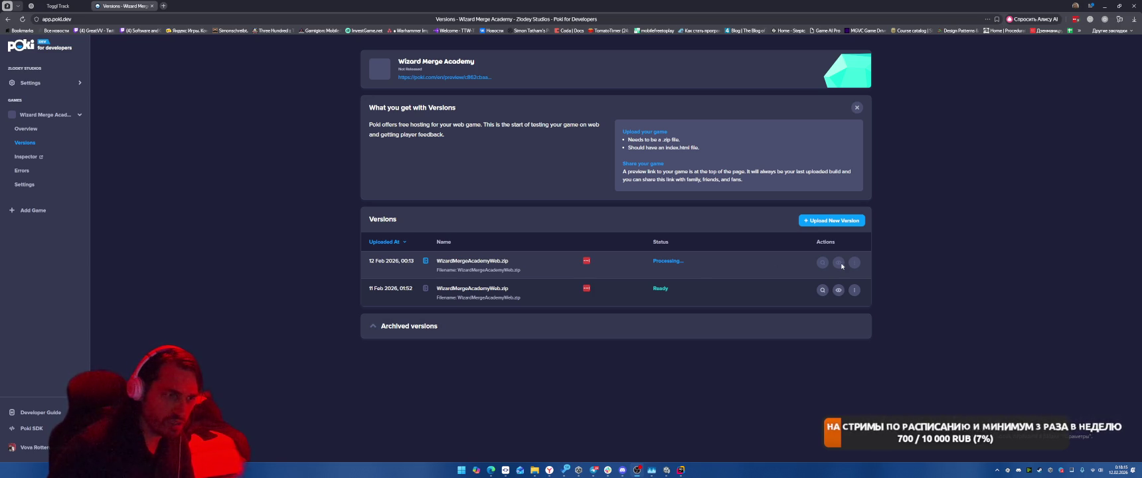
# Open the latest Wizard Merge Academy preview in a new tab, then go to the Bubble Shooter page.
pyautogui.click(839, 291)
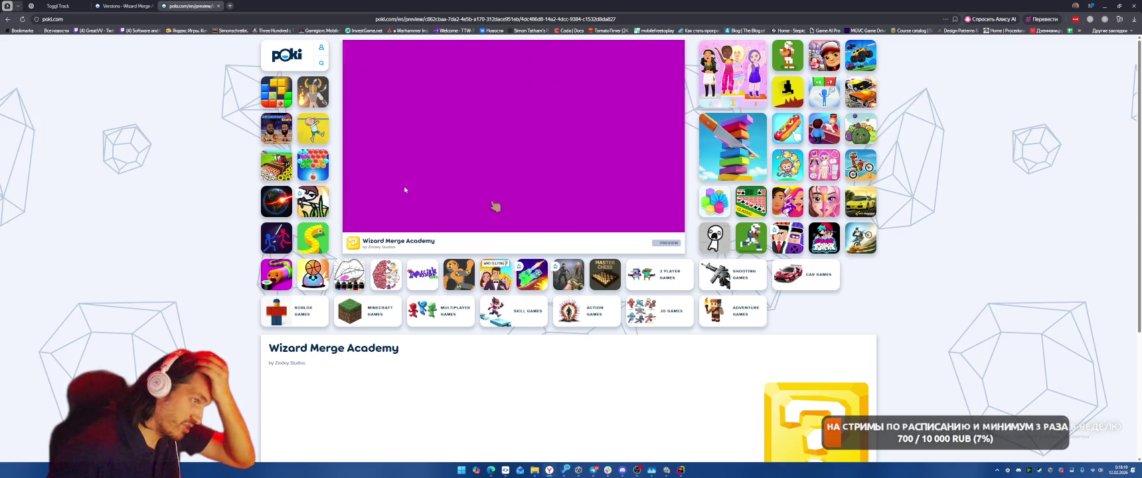
pyautogui.click(313, 165)
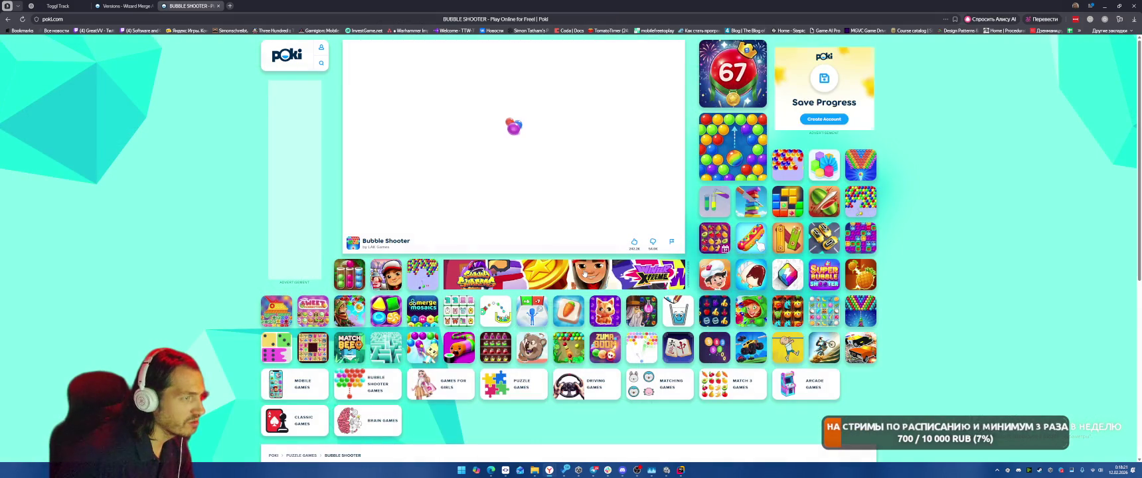
# Dismiss the Bubble Shooter tutorial, check its options, and make the page fullscreen.
pyautogui.click(474, 206)
pyautogui.click(488, 207)
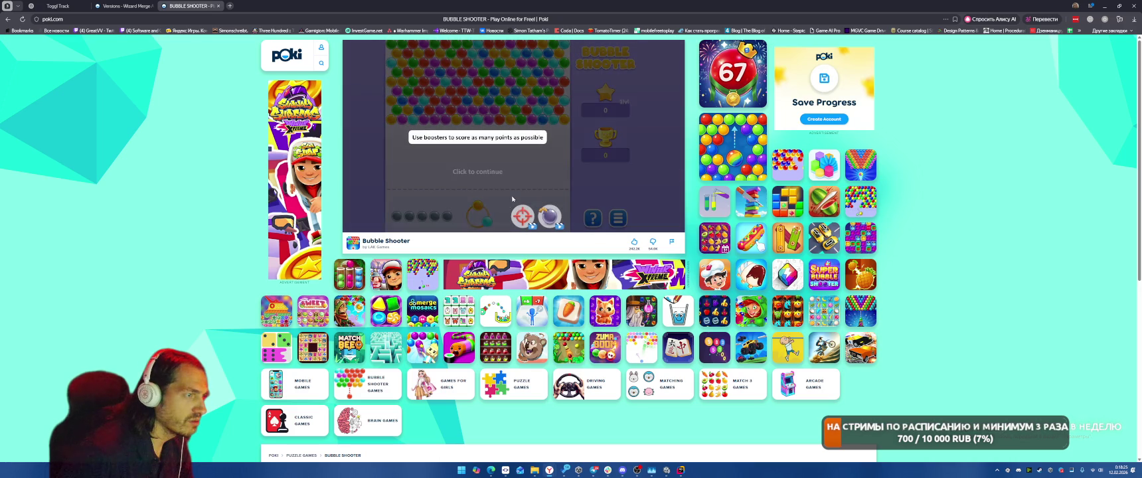
pyautogui.click(482, 198)
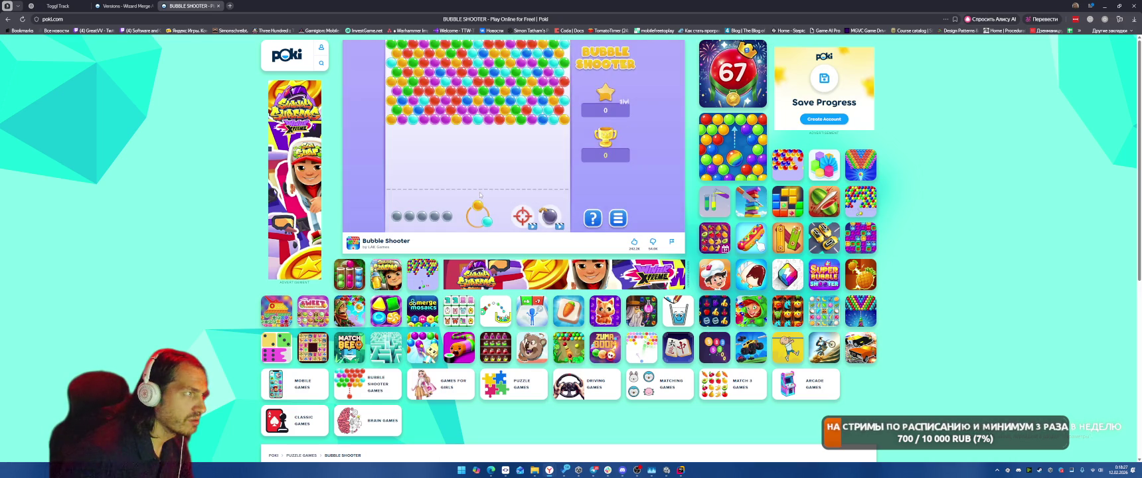
pyautogui.click(617, 218)
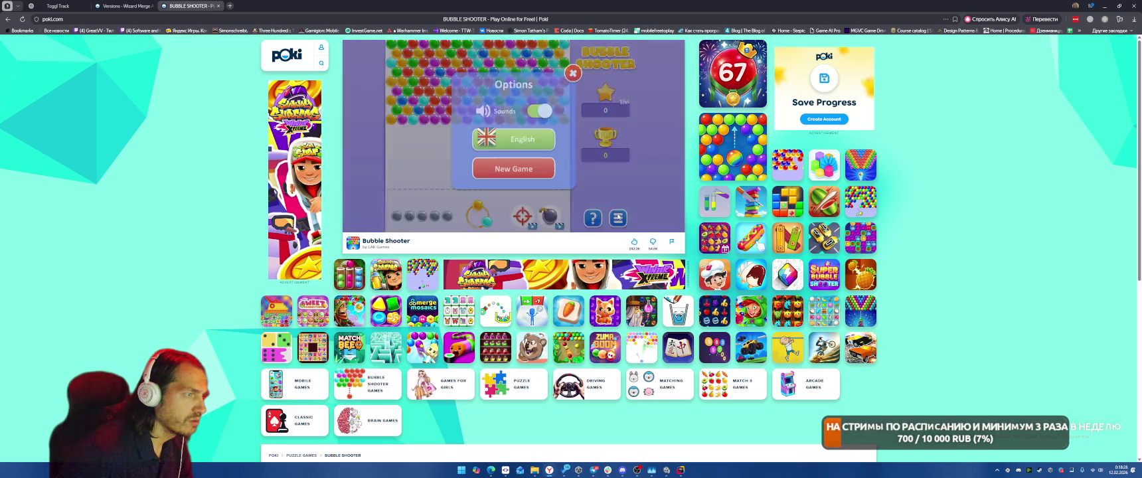
pyautogui.click(618, 218)
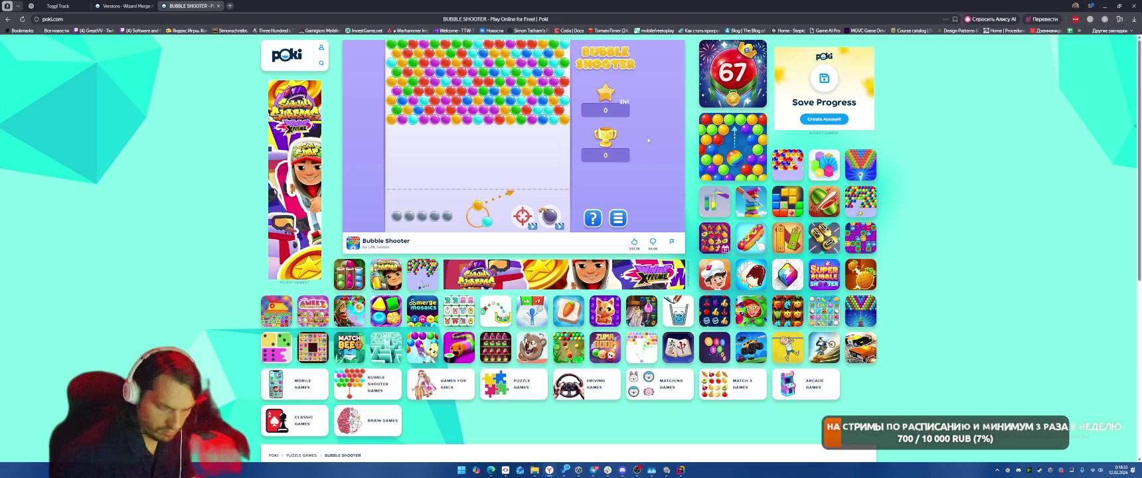
pyautogui.press('F11')
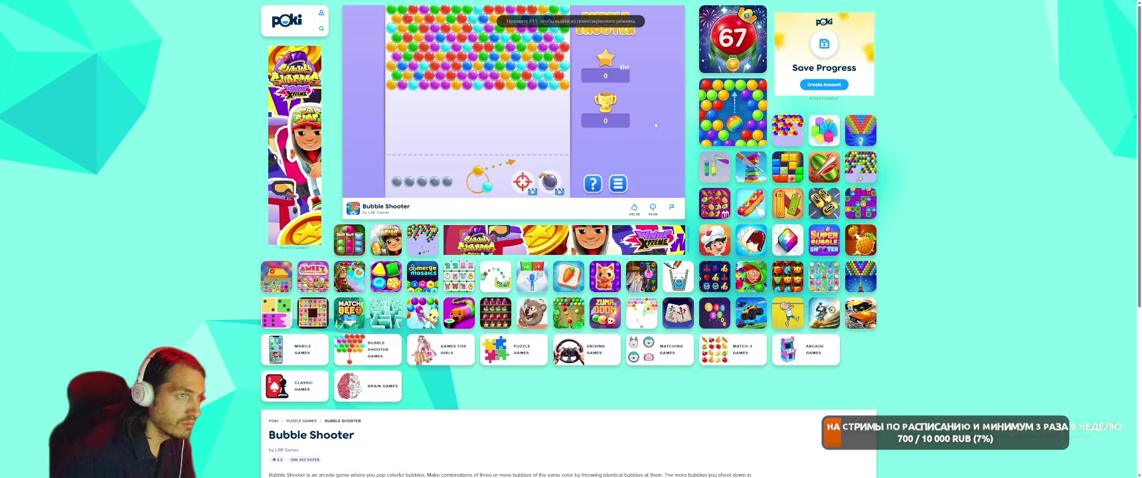
pyautogui.scroll(-4, 474, 203)
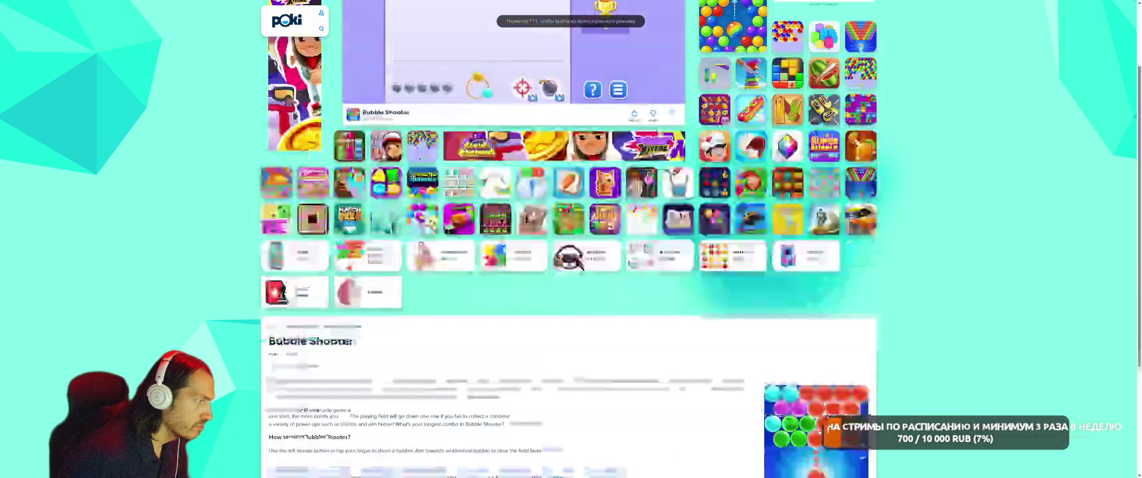
pyautogui.scroll(4, 633, 327)
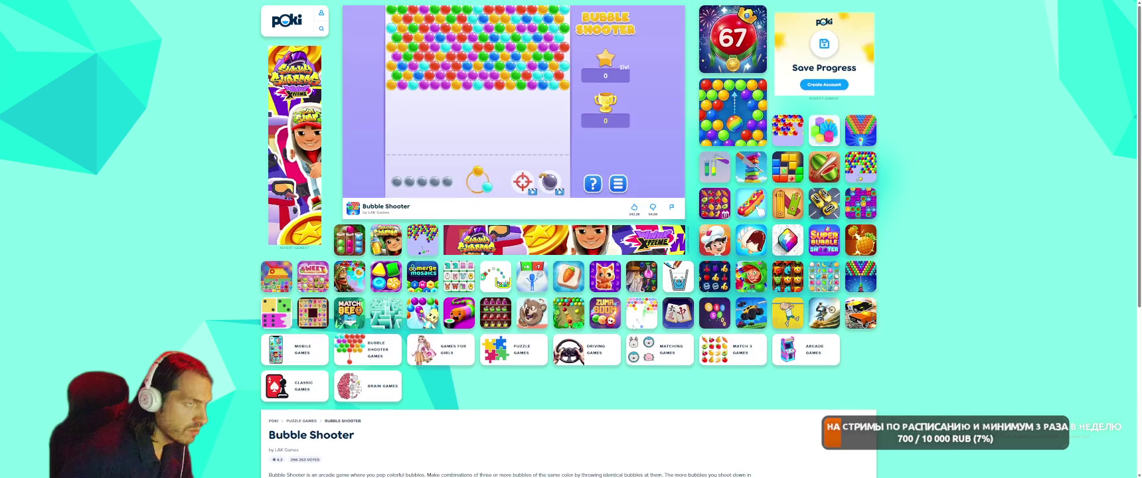
# Shoot the yellow and blue bubbles, then bring up the Create a Poki Account panel.
pyautogui.click(456, 98)
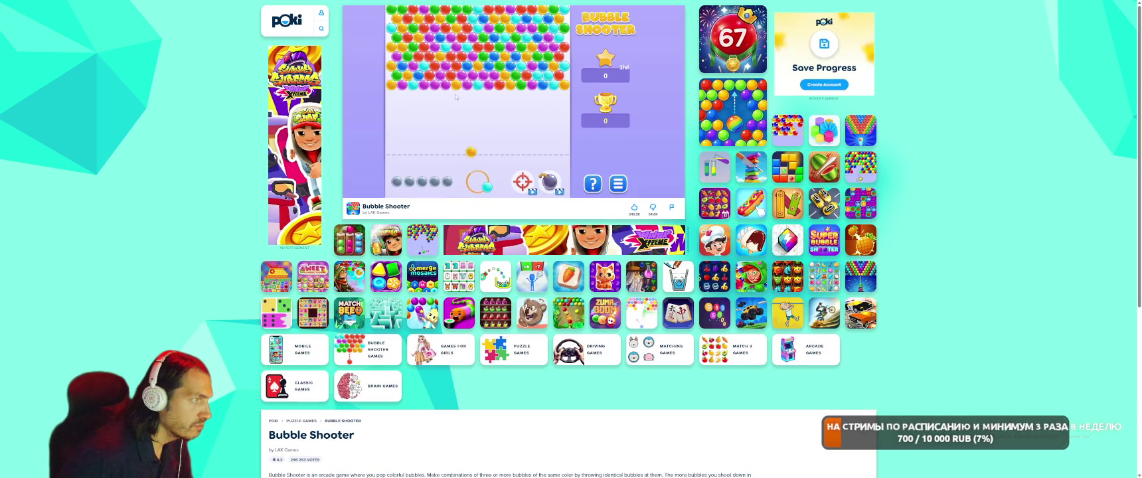
pyautogui.click(502, 83)
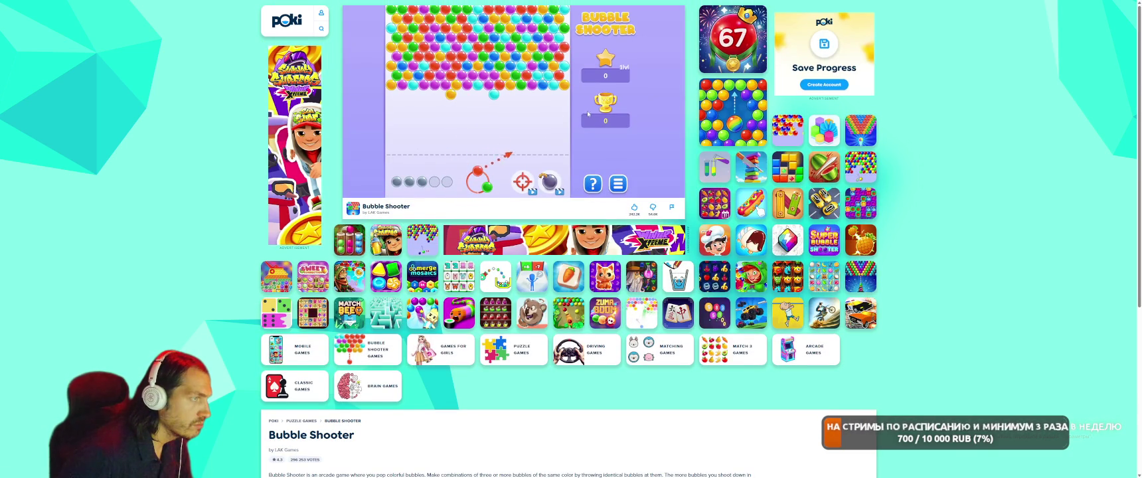
pyautogui.click(323, 15)
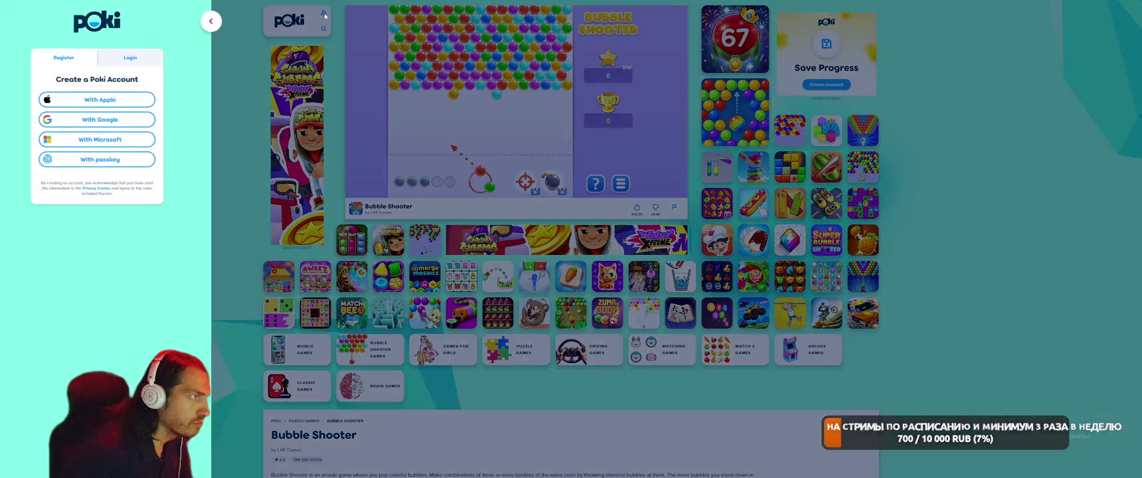
# Sign in to Poki with the chosen Google account and view the new profile in the account panel.
pyautogui.click(117, 119)
pyautogui.click(624, 130)
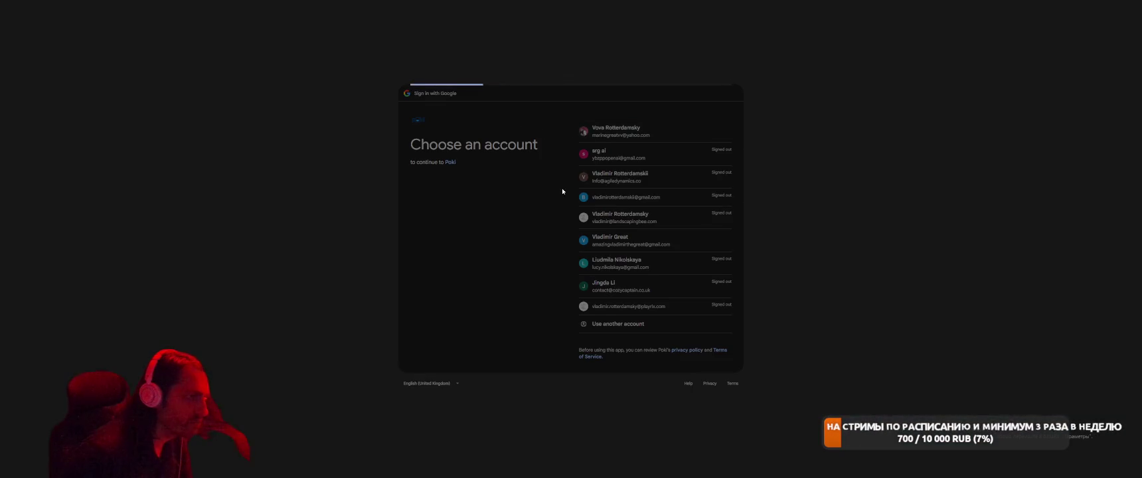
pyautogui.click(702, 286)
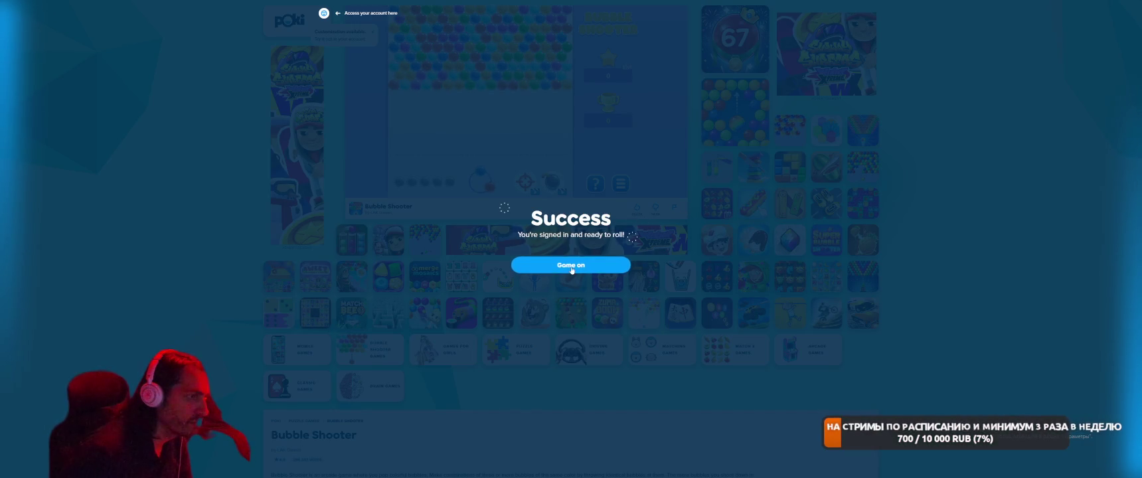
pyautogui.click(543, 266)
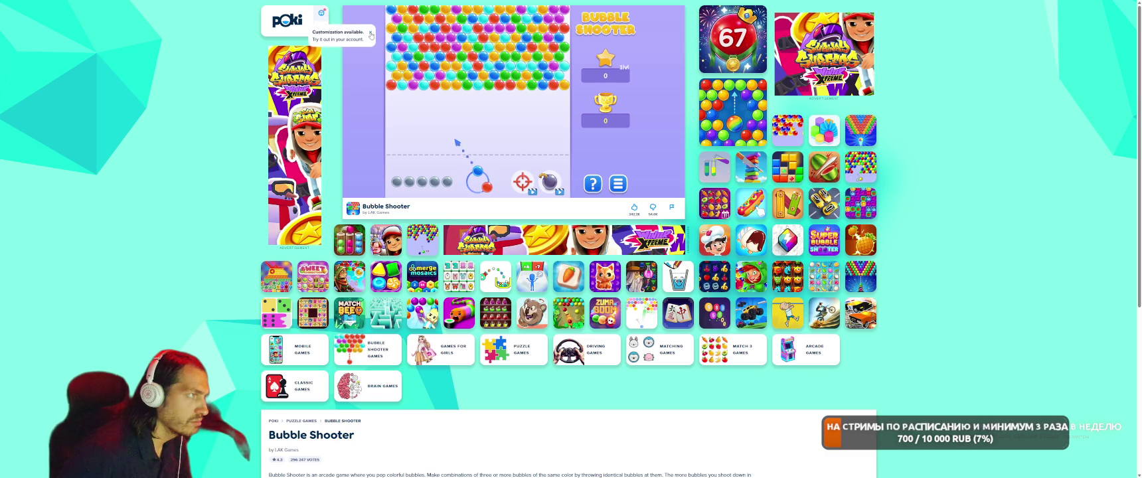
pyautogui.click(322, 13)
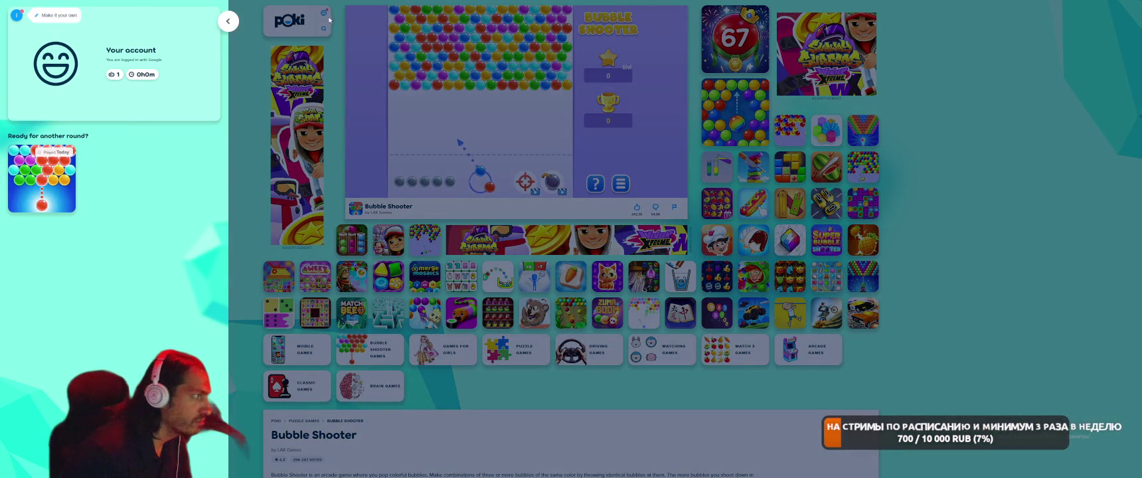
# Close the account panel, check Options, pop the blue and orange clusters, and like Bubble Shooter.
pyautogui.click(228, 21)
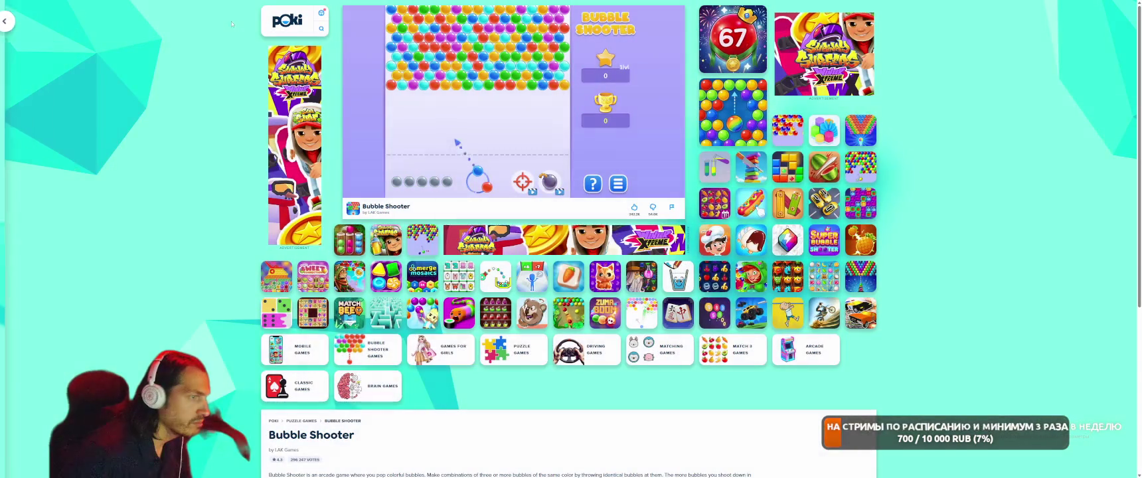
pyautogui.click(617, 183)
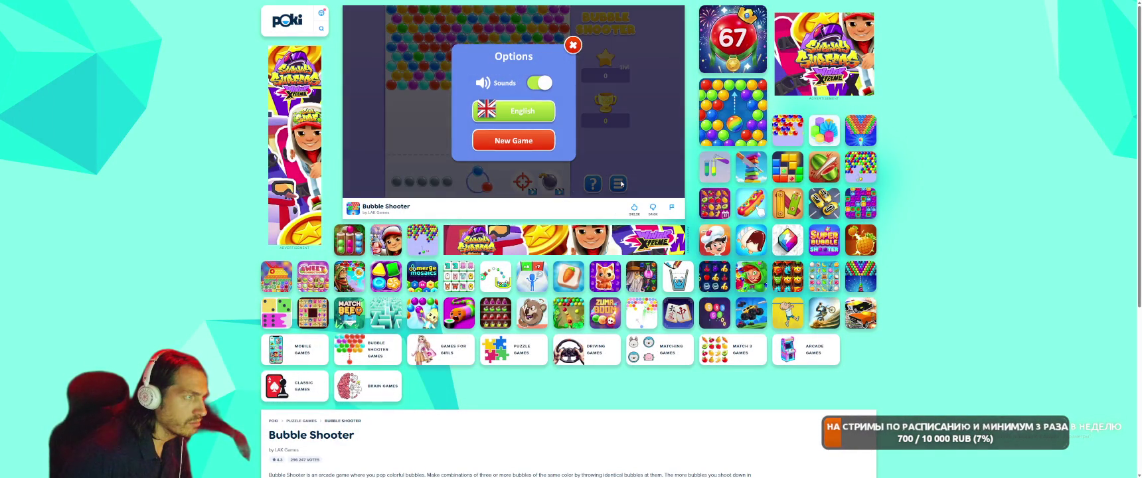
pyautogui.click(638, 186)
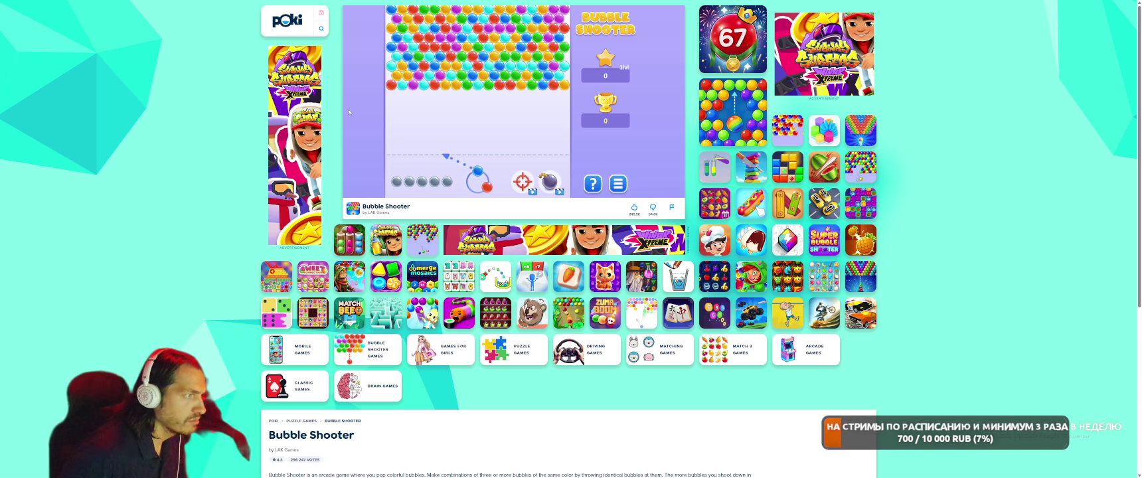
pyautogui.click(409, 118)
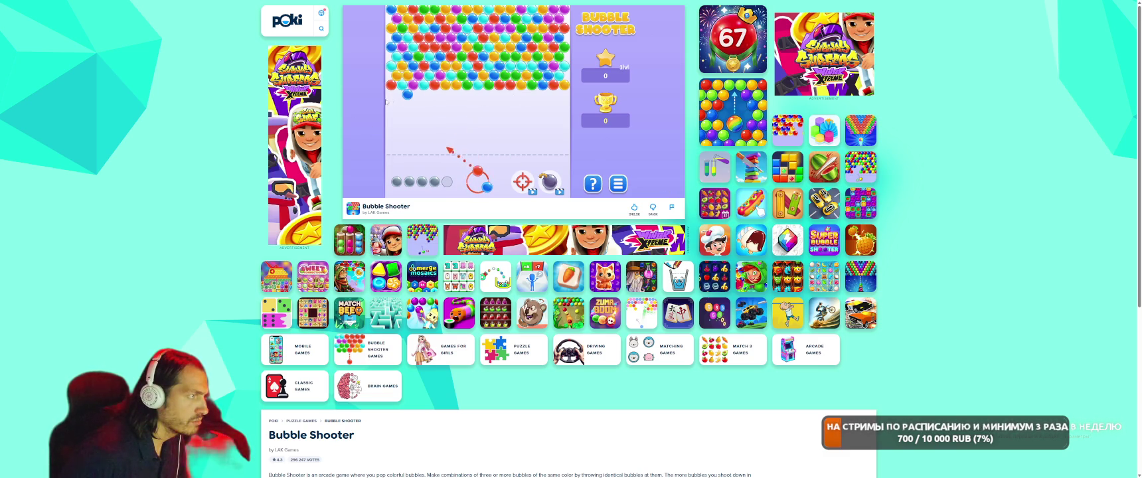
pyautogui.click(394, 95)
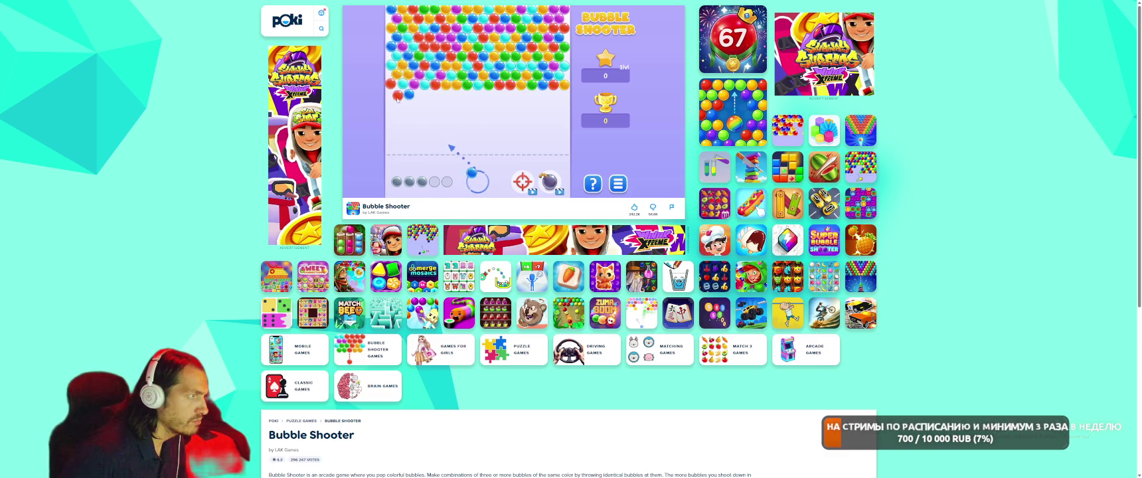
pyautogui.click(543, 85)
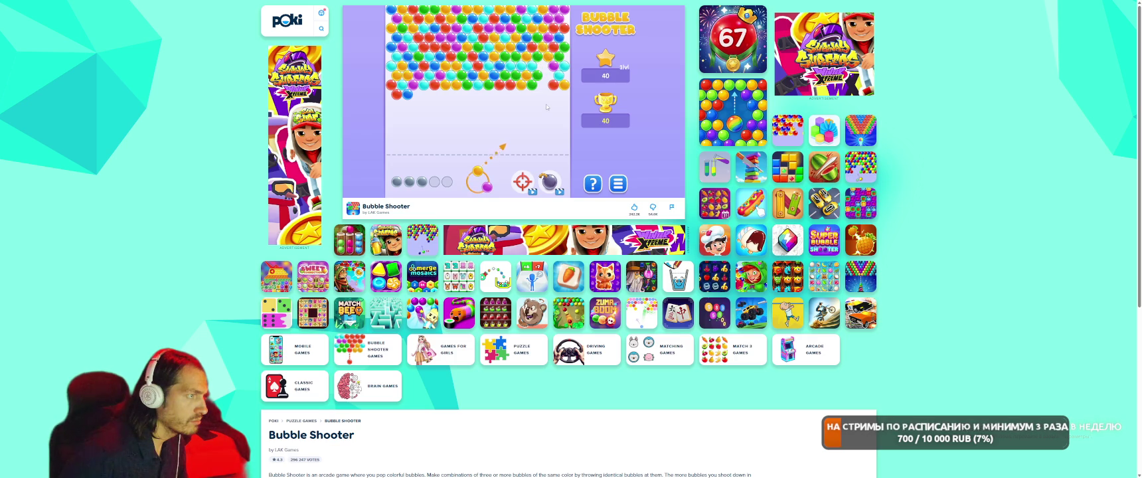
pyautogui.click(528, 85)
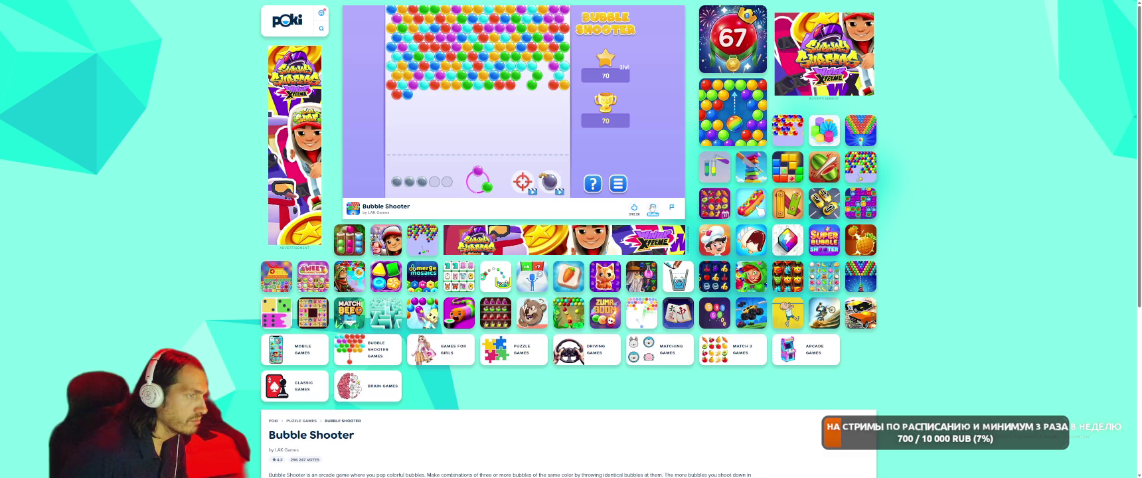
pyautogui.click(634, 207)
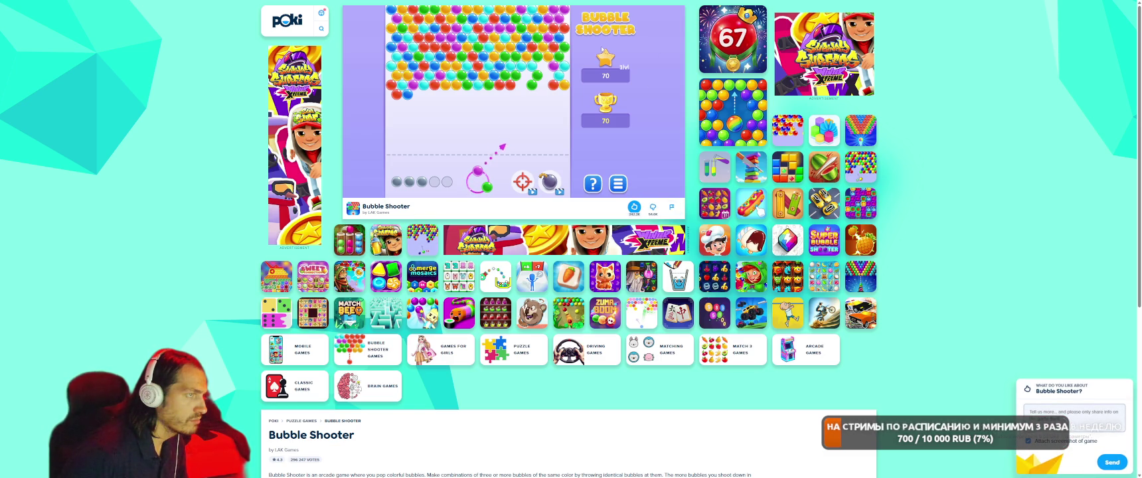
# Finish the level, take the third-bubble upgrade, pop more clusters to reach 133, and return to Poki home.
pyautogui.click(459, 140)
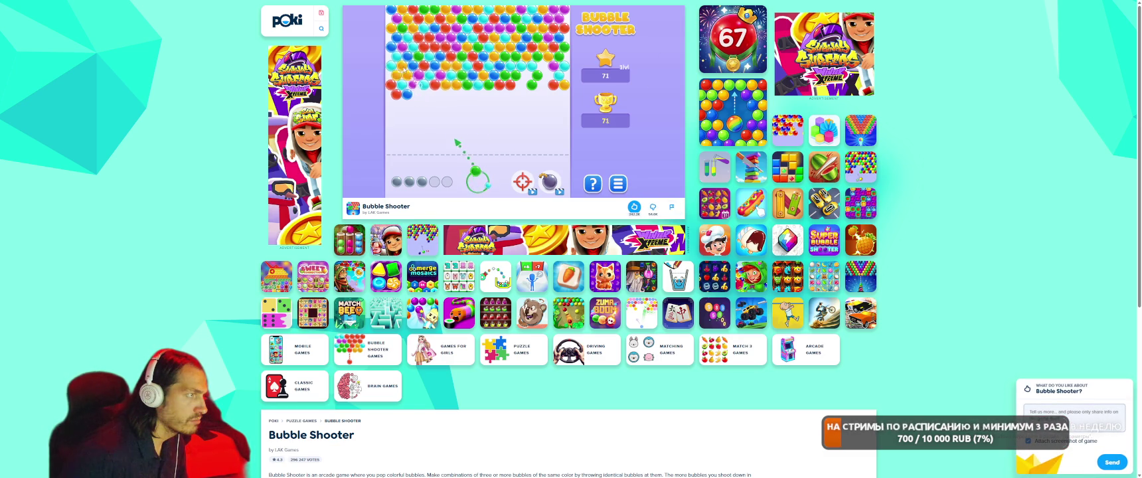
pyautogui.click(555, 136)
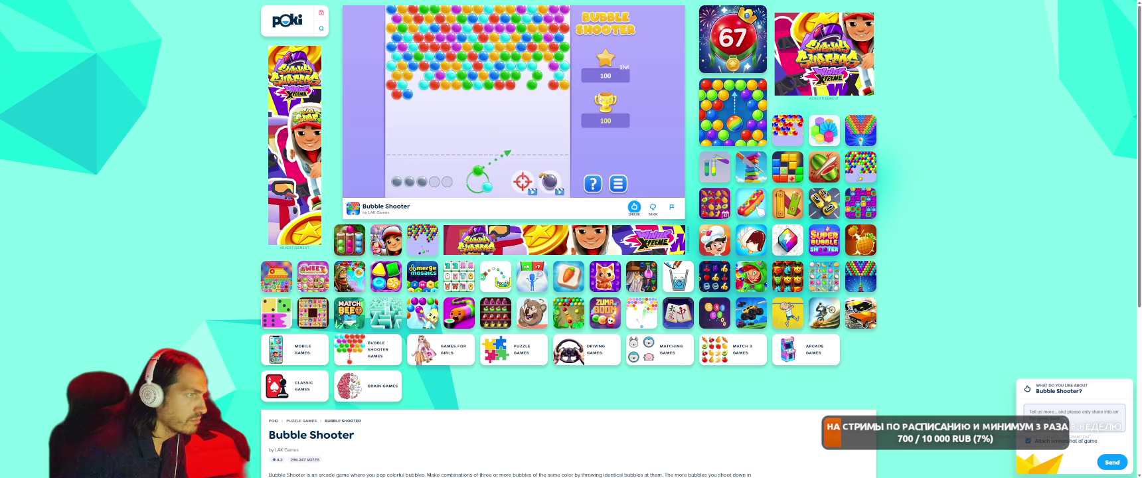
pyautogui.click(484, 86)
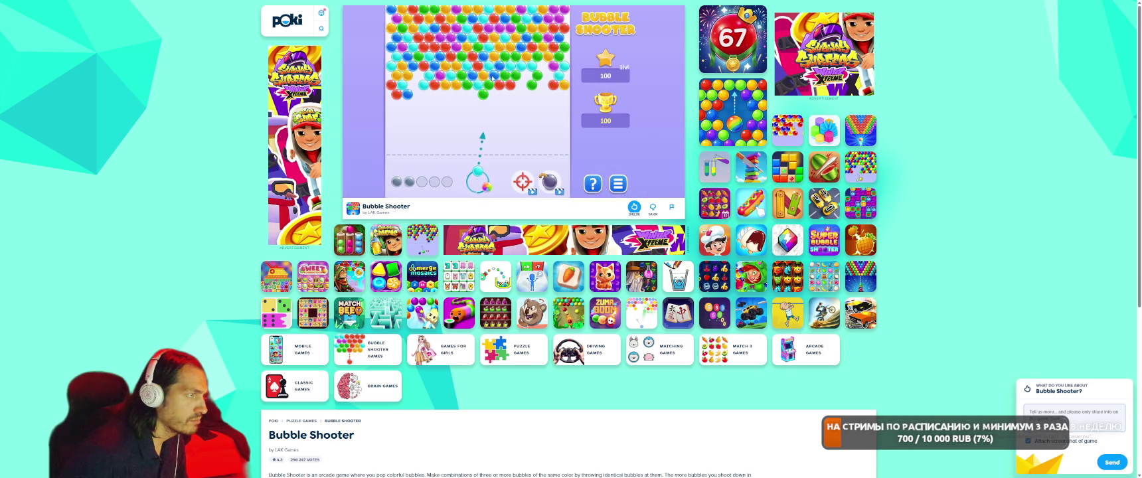
pyautogui.click(461, 140)
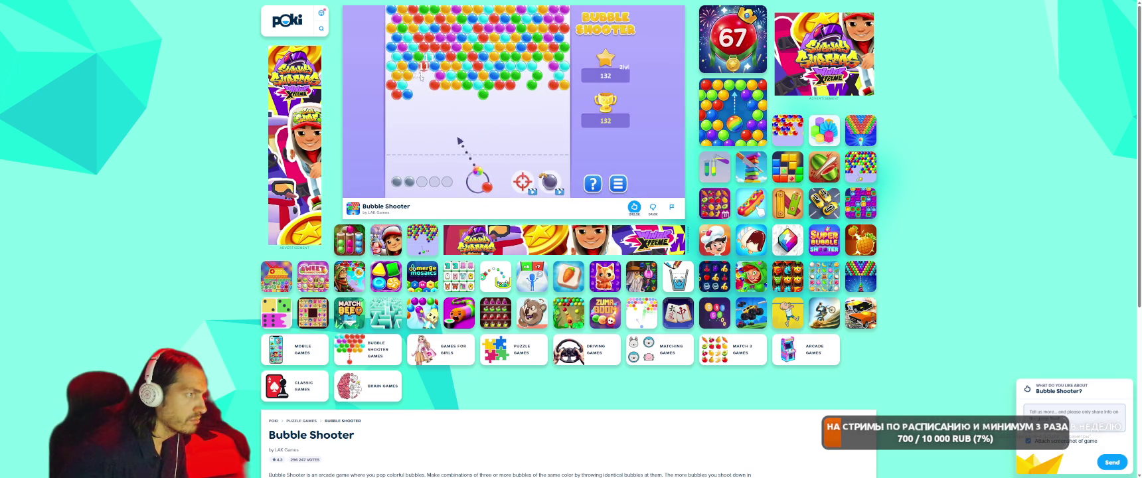
pyautogui.scroll(-3, 644, 340)
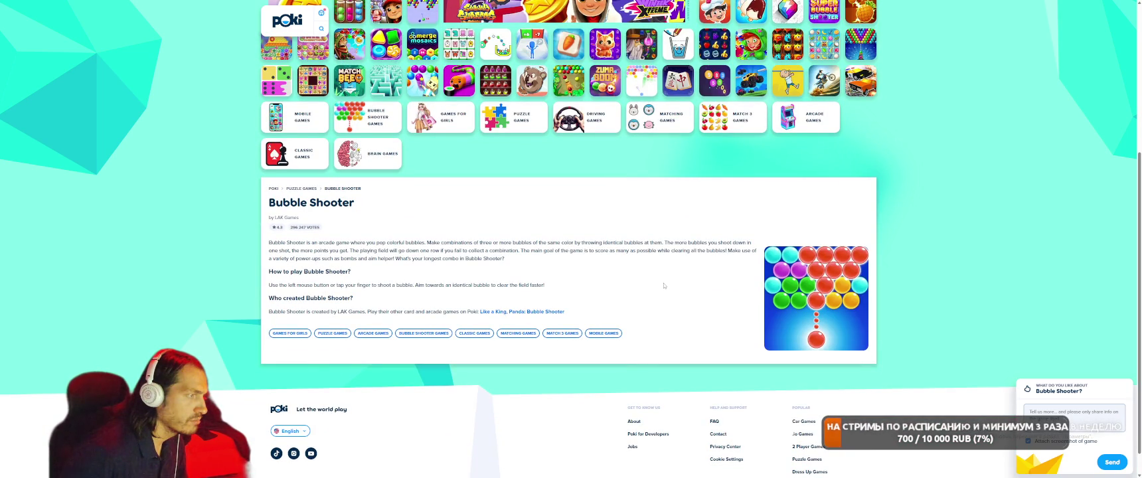
pyautogui.scroll(2, 664, 283)
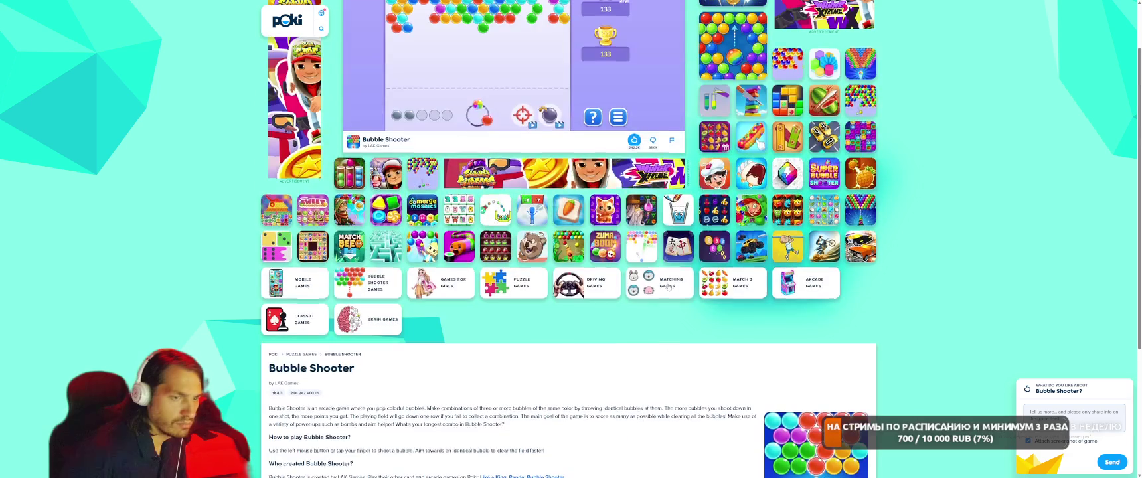
pyautogui.scroll(1, 664, 283)
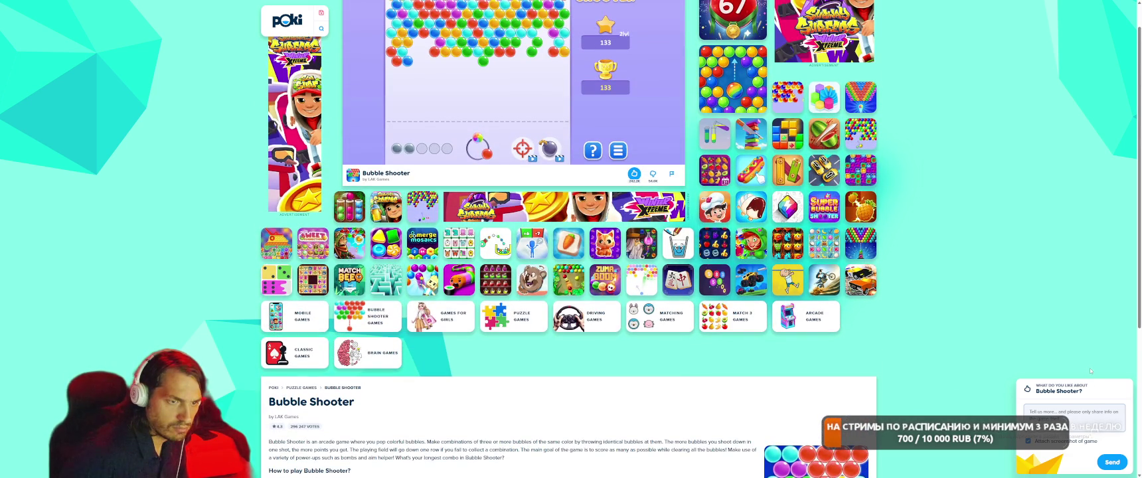
pyautogui.scroll(1, 1009, 350)
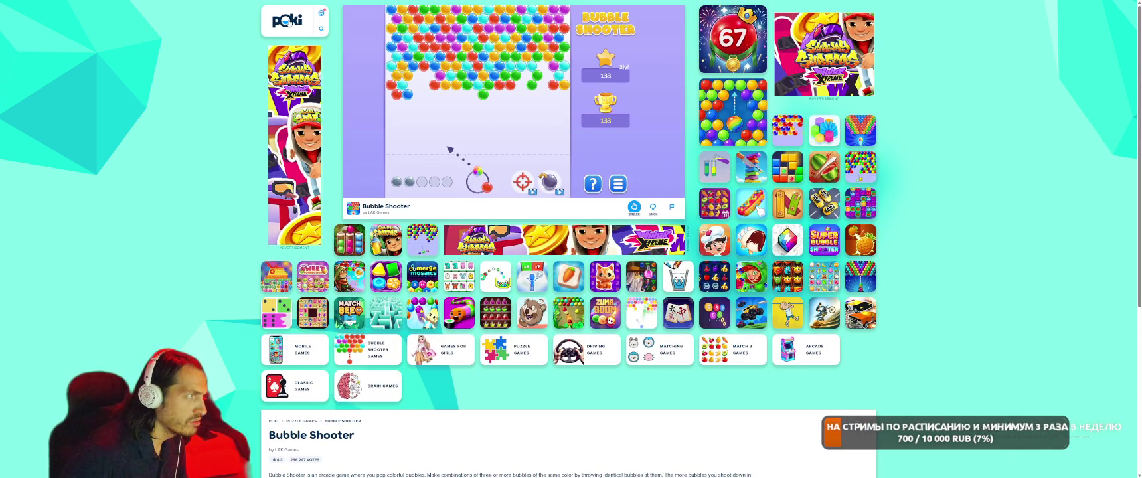
pyautogui.click(292, 20)
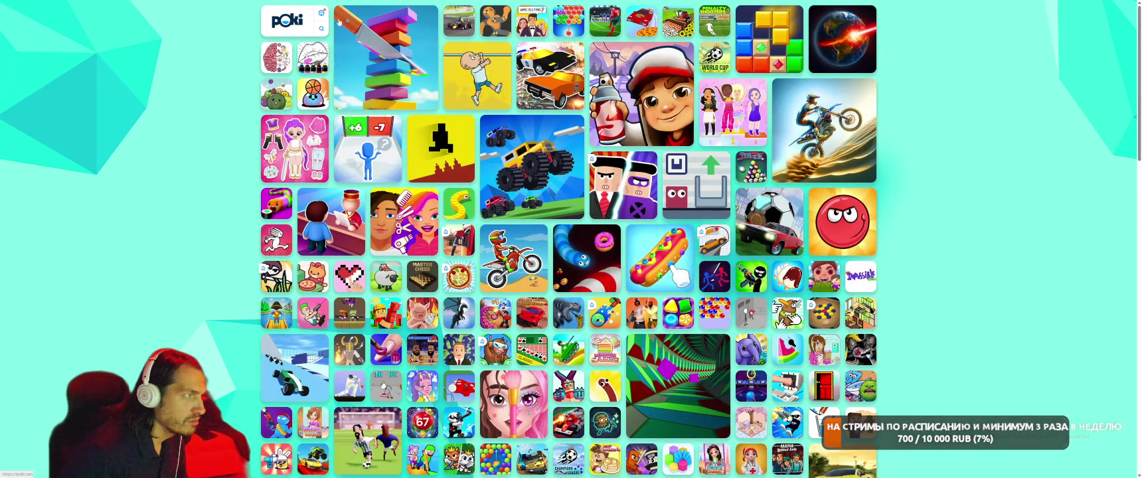
# Start Plonky and guide it across the toppled tower bridge and up the rope onto the wall.
pyautogui.click(504, 77)
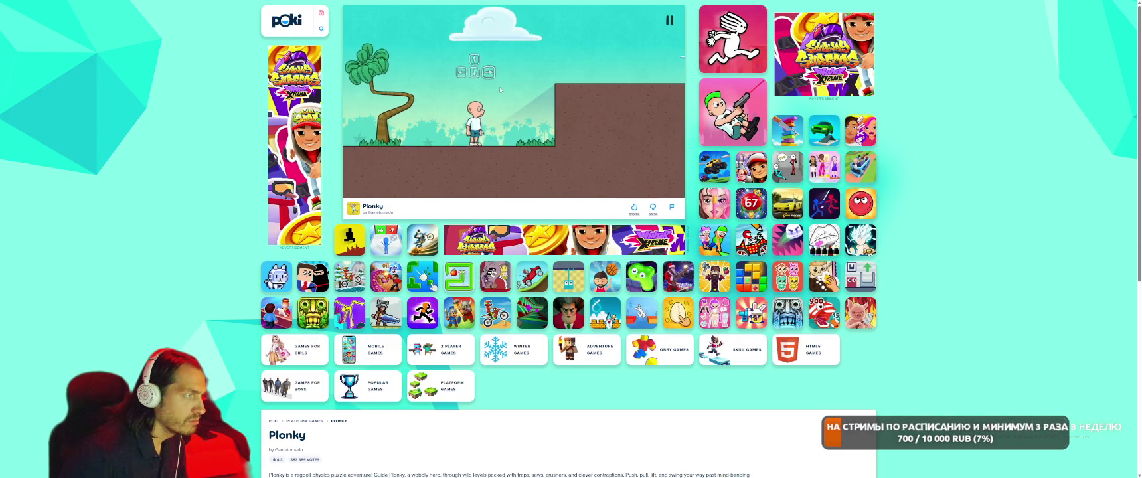
pyautogui.press('Right')
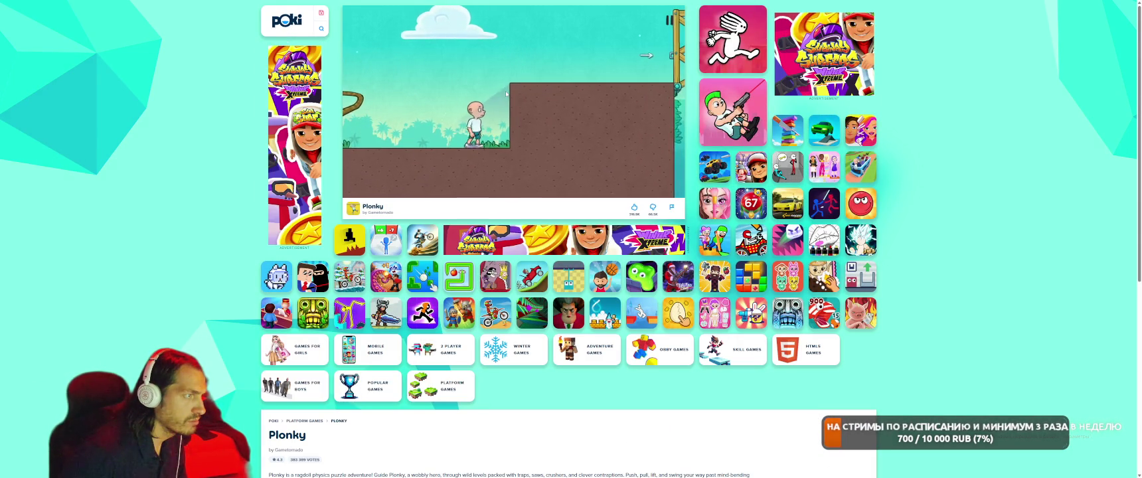
pyautogui.press('Up')
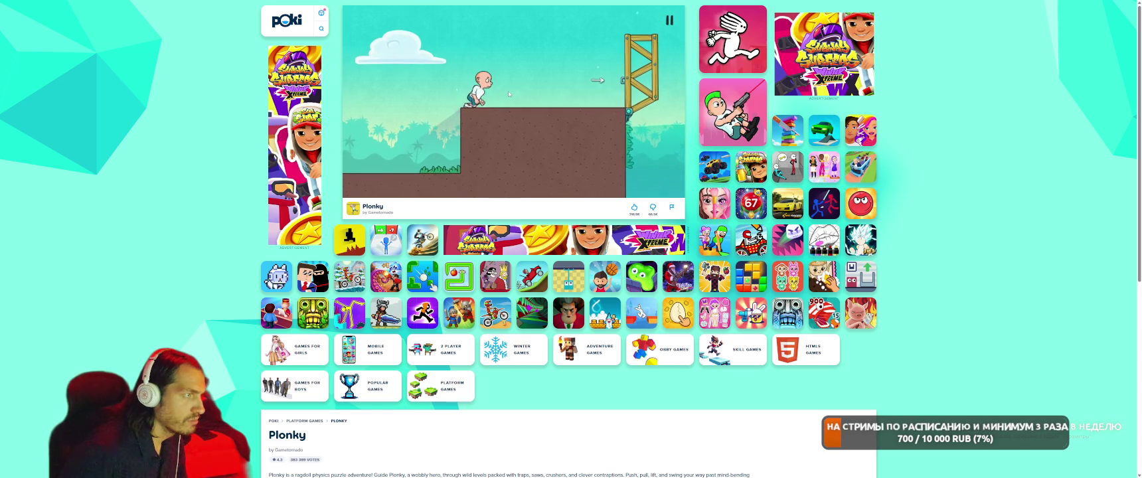
pyautogui.press('Right')
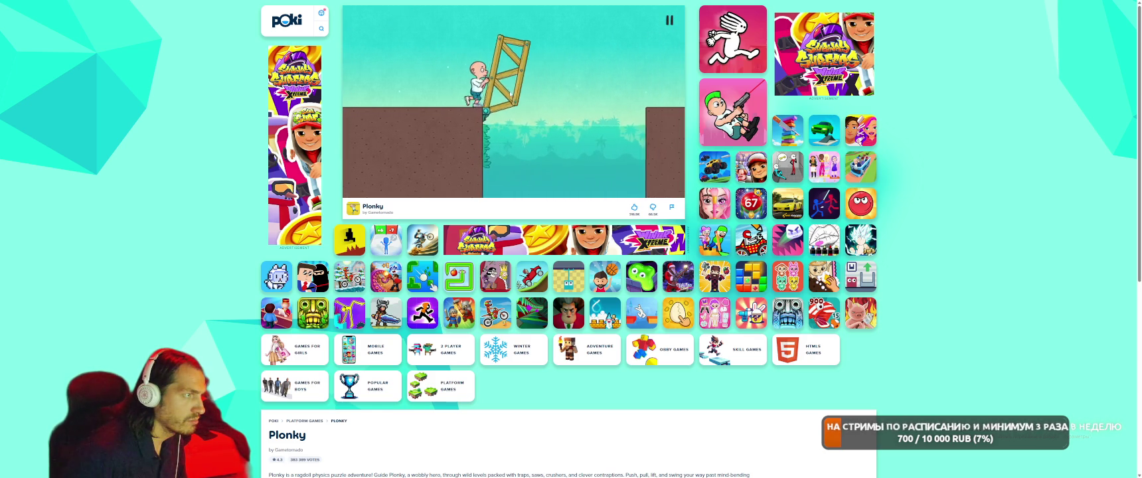
pyautogui.press('Right')
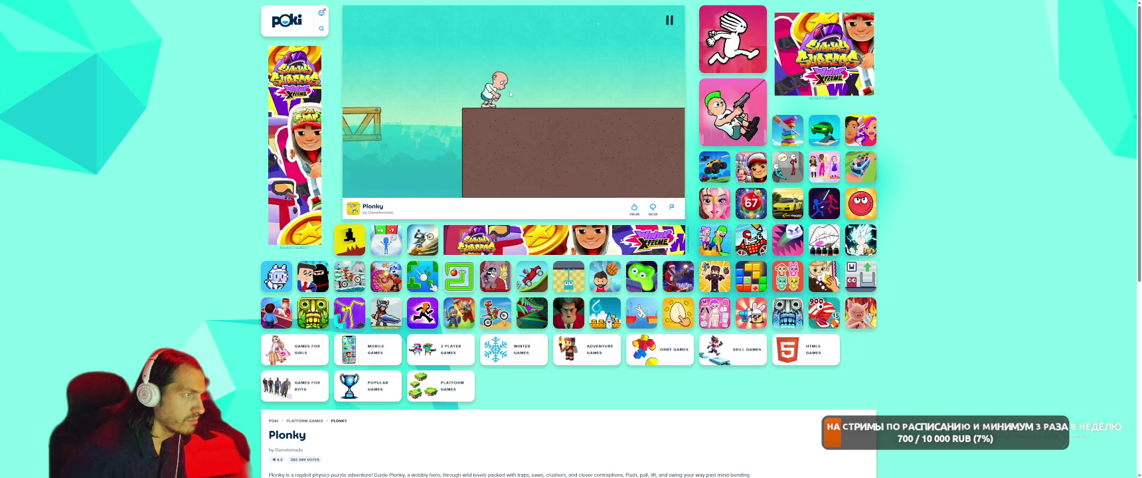
pyautogui.press('Right')
pyautogui.press('Up')
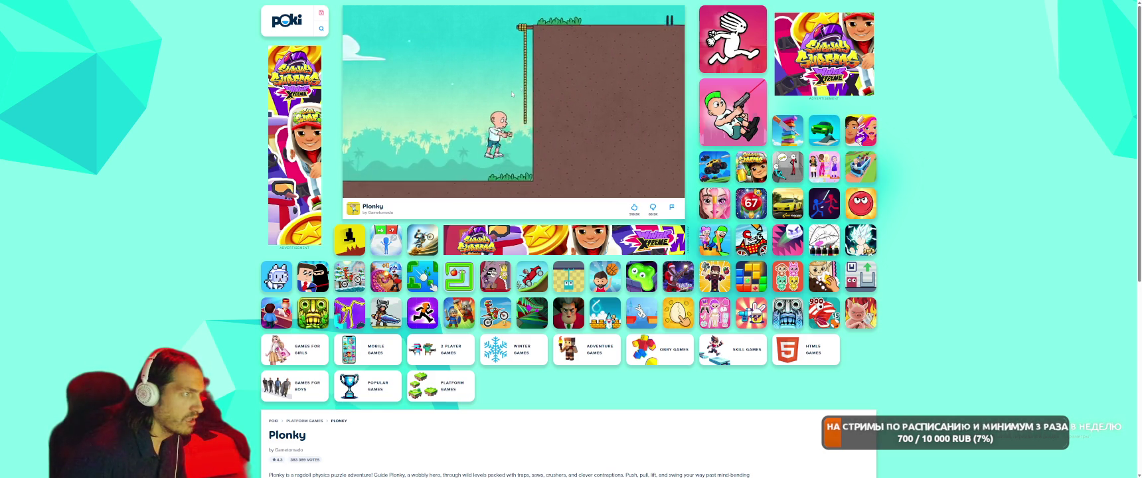
pyautogui.press('Up')
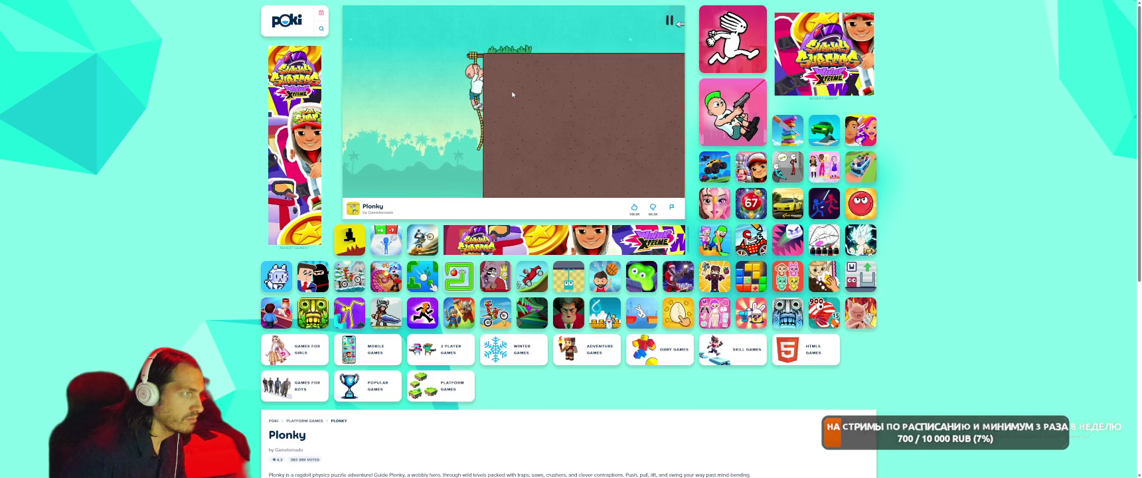
pyautogui.press('Up')
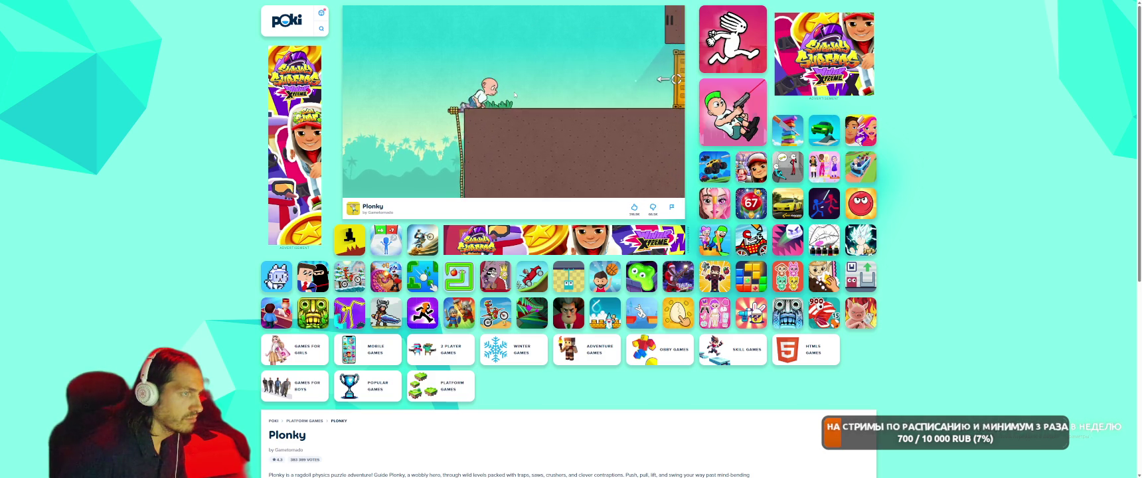
pyautogui.press('Right')
pyautogui.press('F1')
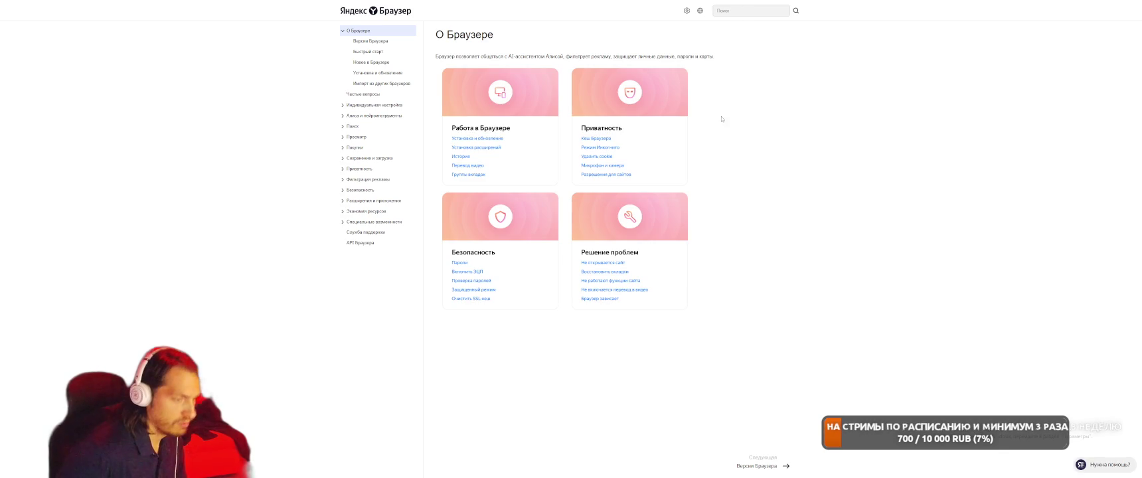
# Close the browser help page and open the Wizard Merge Academy preview from the Versions page.
pyautogui.moveTo(903, 13)
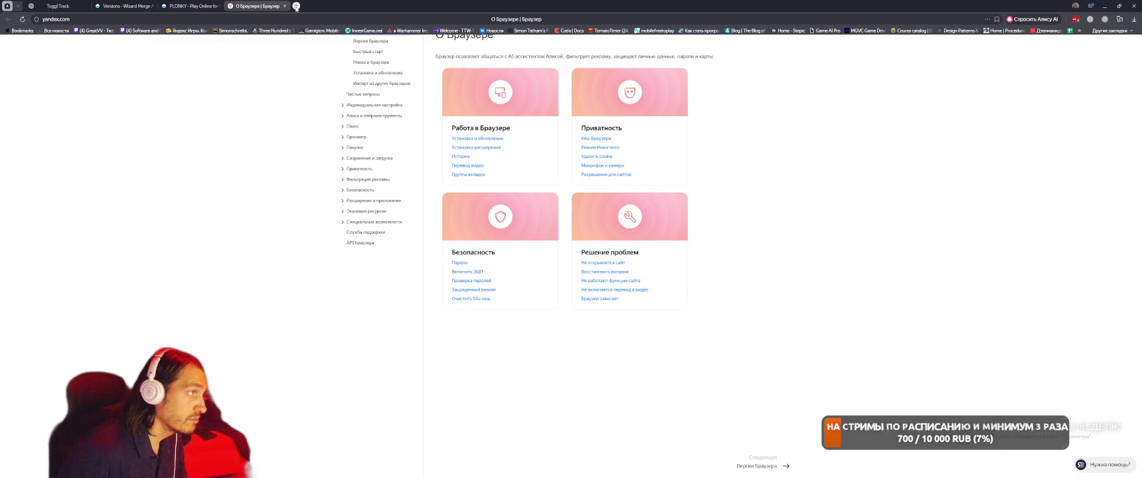
pyautogui.hotkey('ctrl', 'w')
pyautogui.hotkey('ctrl', 'shift', 'Tab')
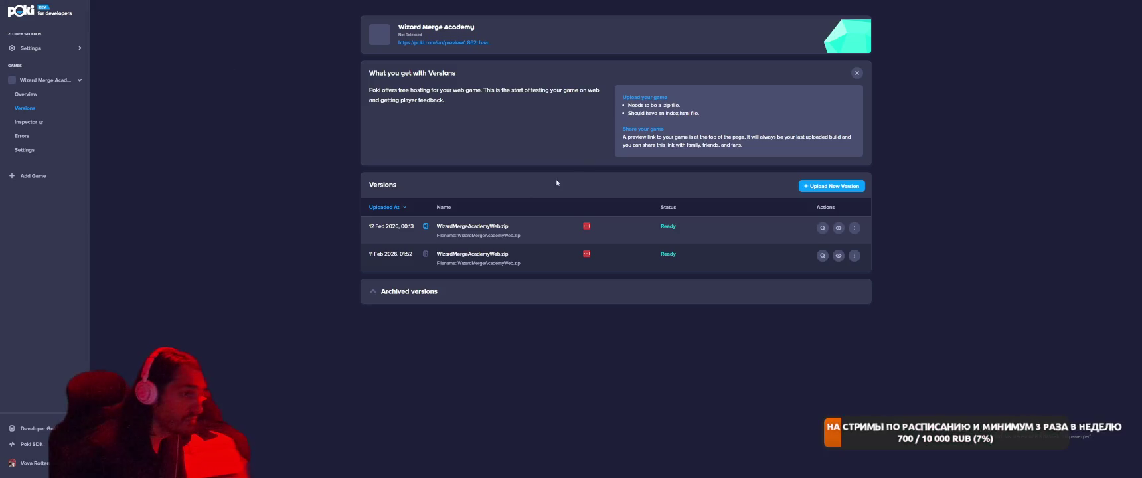
pyautogui.click(838, 227)
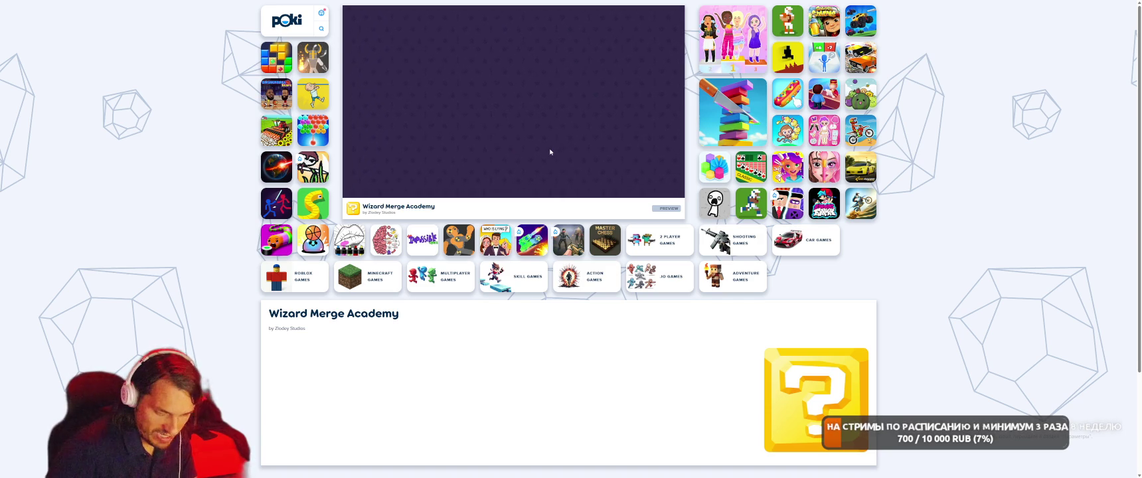
# Unlock a new faculty in Wizard Merge Academy and equip it.
pyautogui.press('F12')
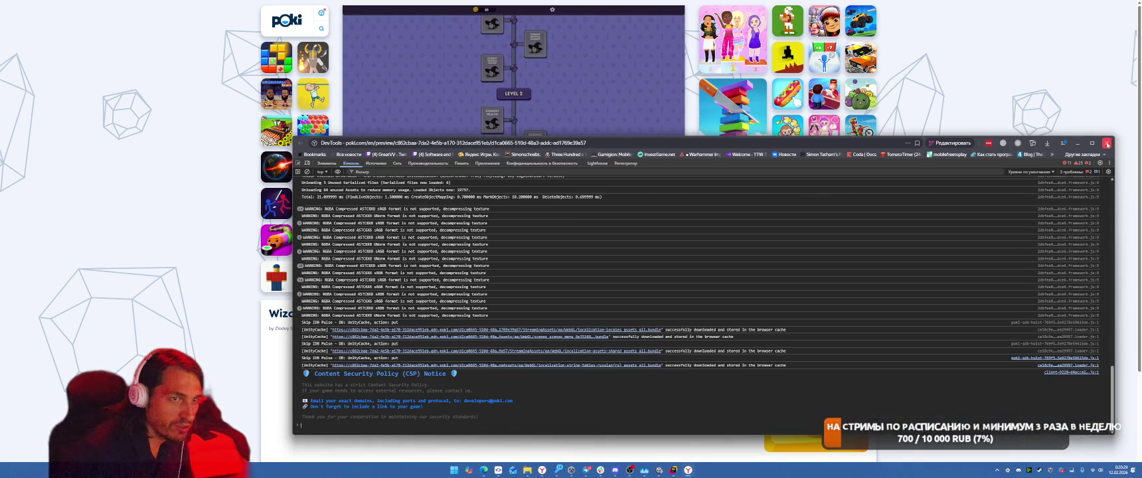
pyautogui.click(1107, 144)
pyautogui.click(490, 174)
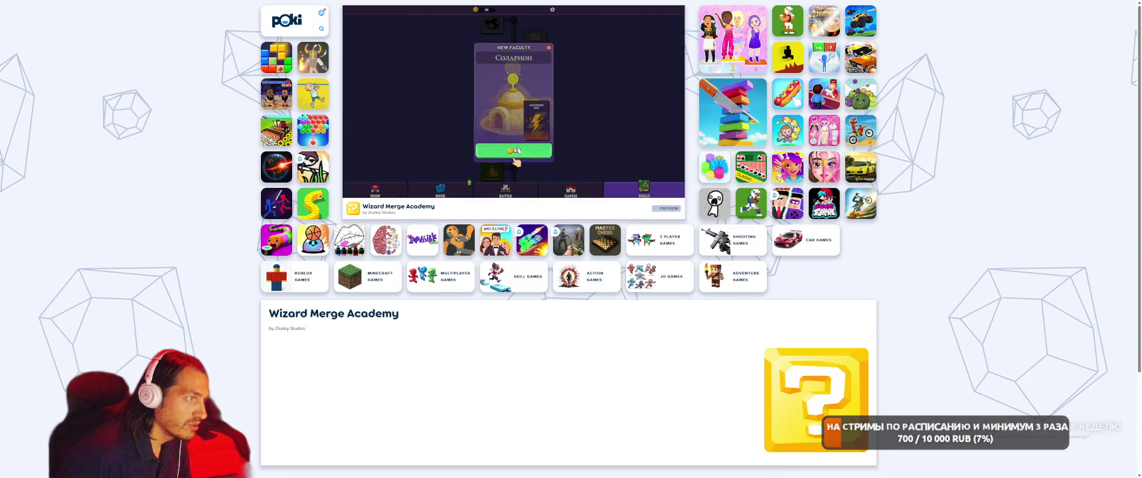
pyautogui.click(573, 151)
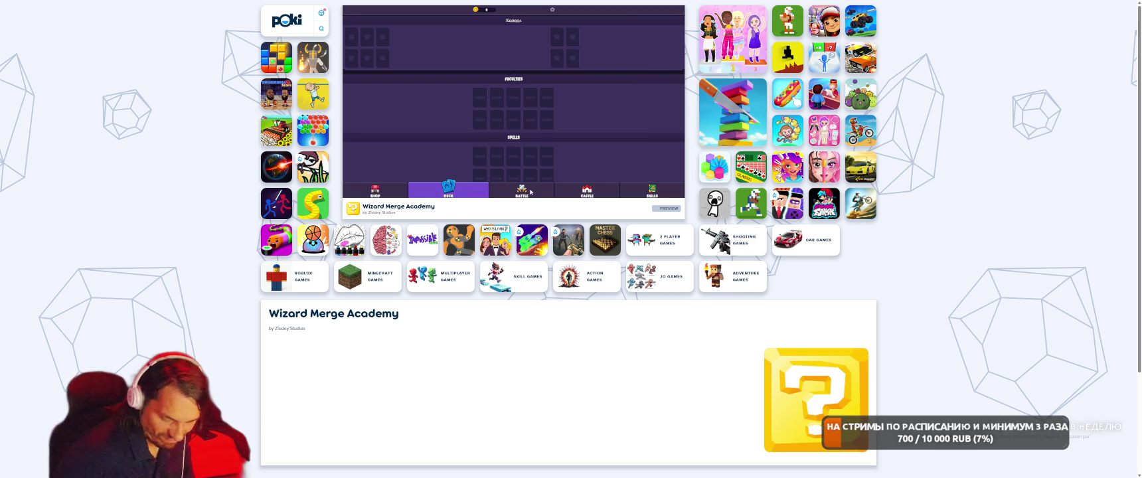
# Review the developer console log, which shows a Content Security Policy notice, then close it.
pyautogui.press('F12')
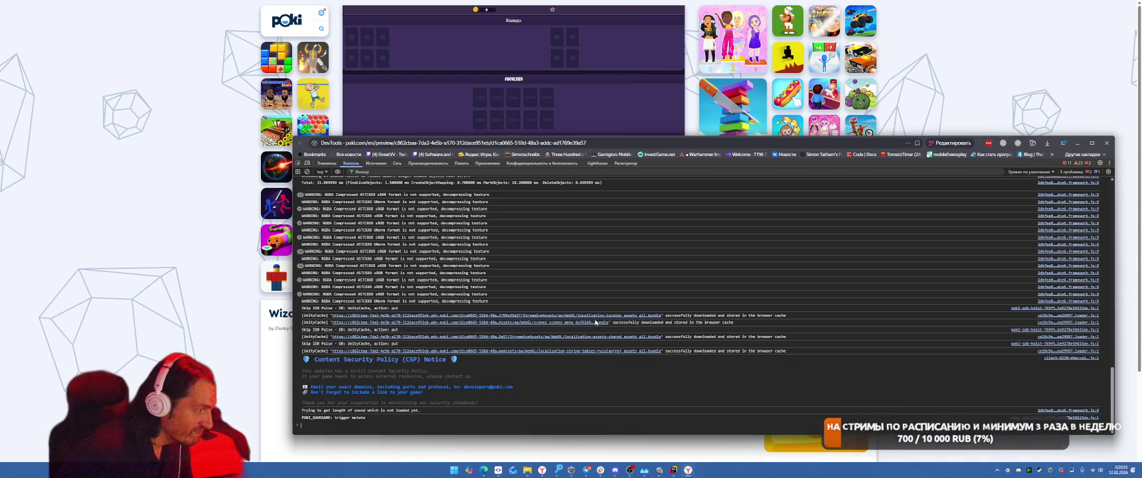
pyautogui.scroll(2, 601, 339)
pyautogui.scroll(-2, 600, 343)
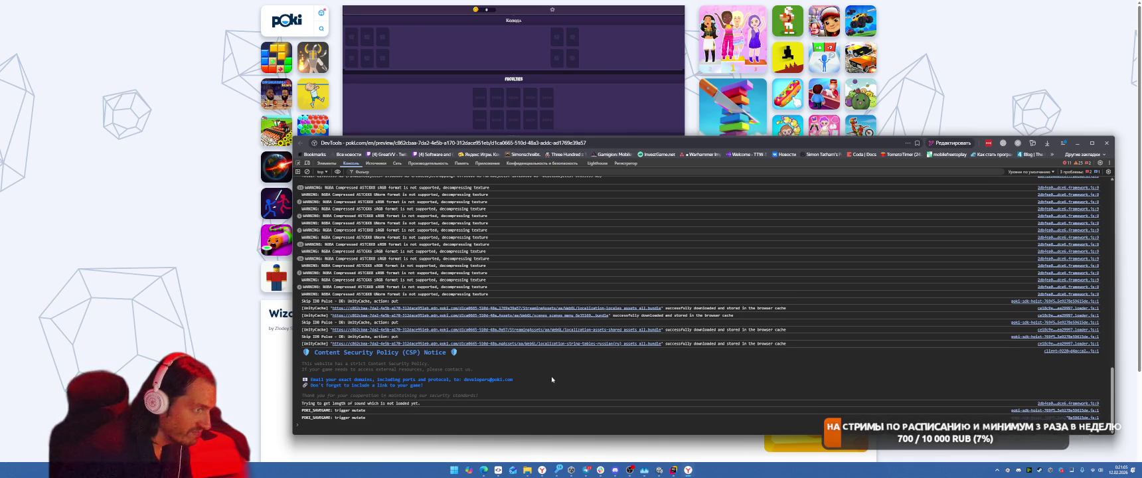
pyautogui.press('F12')
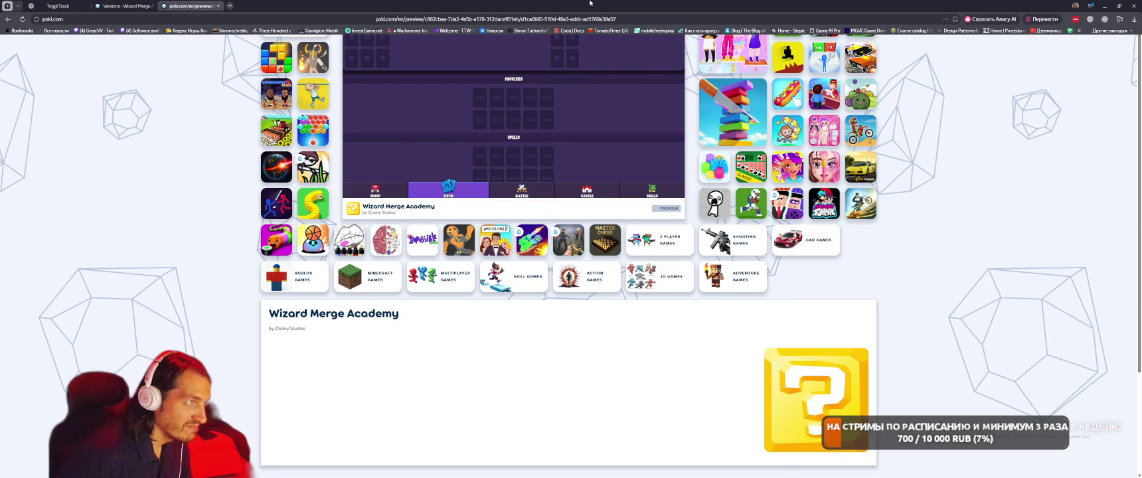
# Exit fullscreen and reload the Wizard Merge Academy preview page.
pyautogui.moveTo(407, 2)
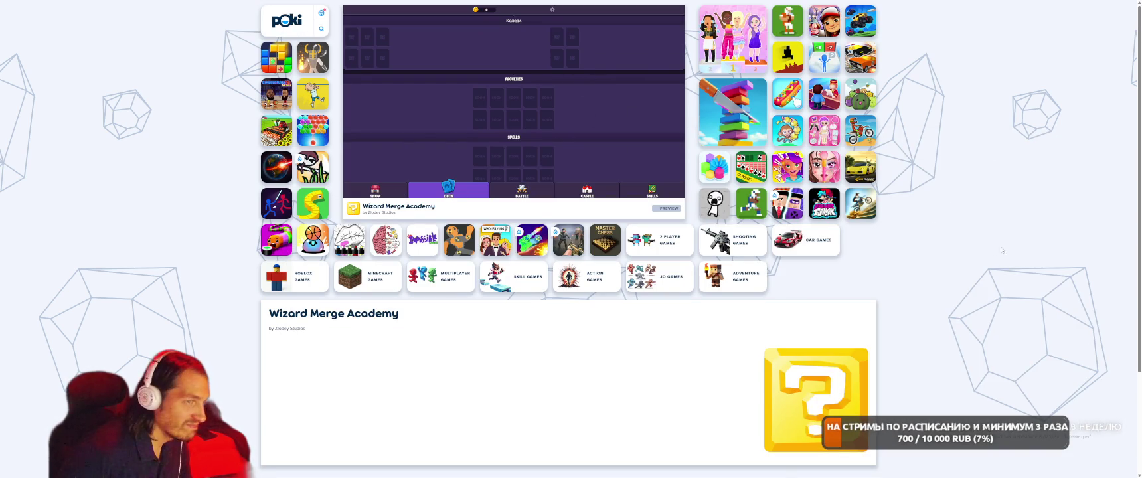
pyautogui.press('F11')
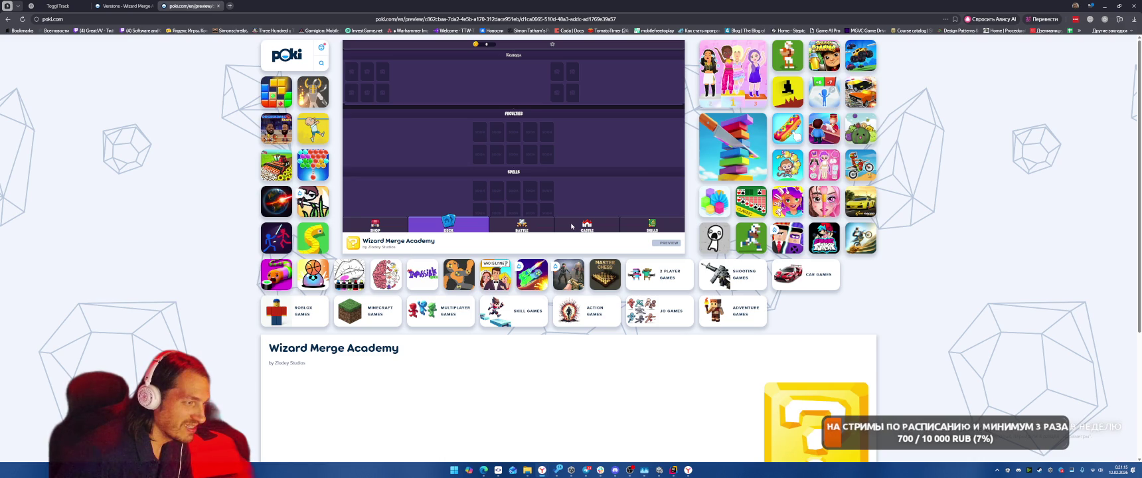
pyautogui.click(22, 20)
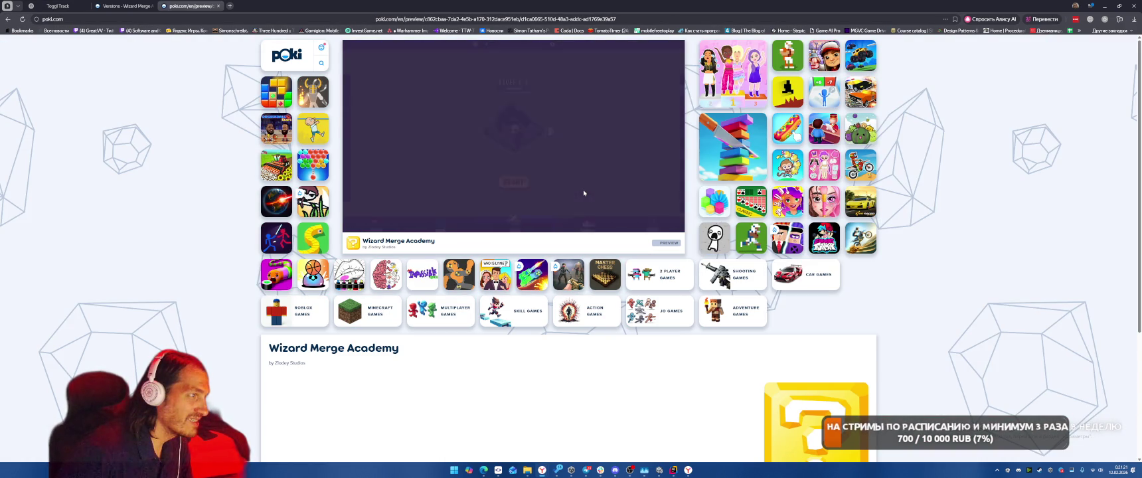
# Try the Deck, Shop (buying a gold pack) and Battle screens, then return to Unity's Addressables Report.
pyautogui.click(465, 223)
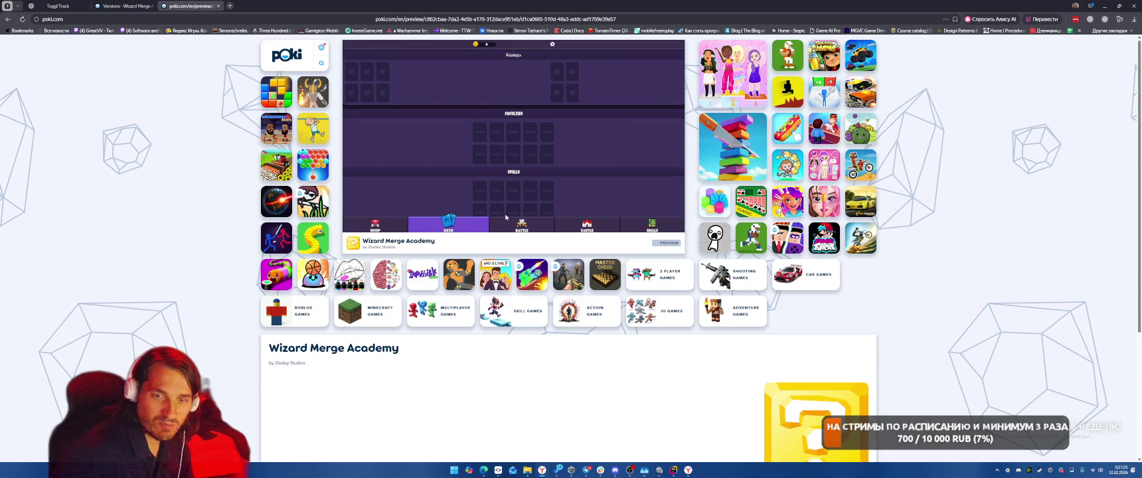
pyautogui.click(383, 224)
pyautogui.click(531, 173)
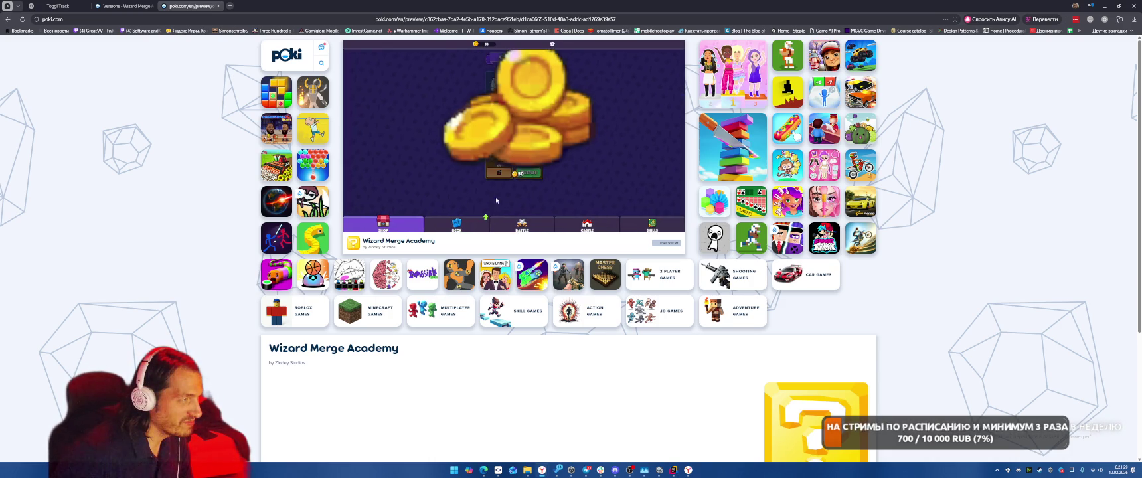
pyautogui.click(449, 223)
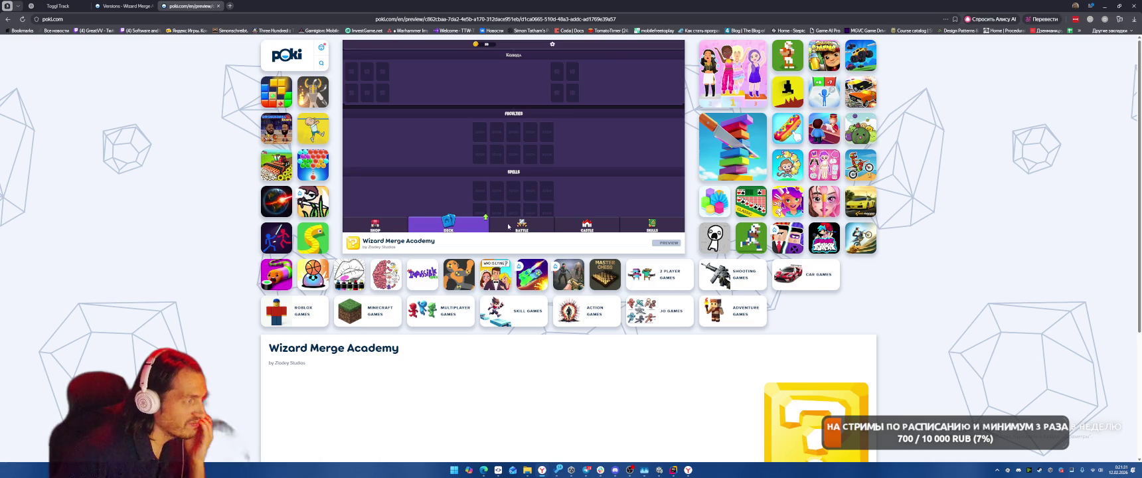
pyautogui.click(522, 225)
pyautogui.click(522, 225)
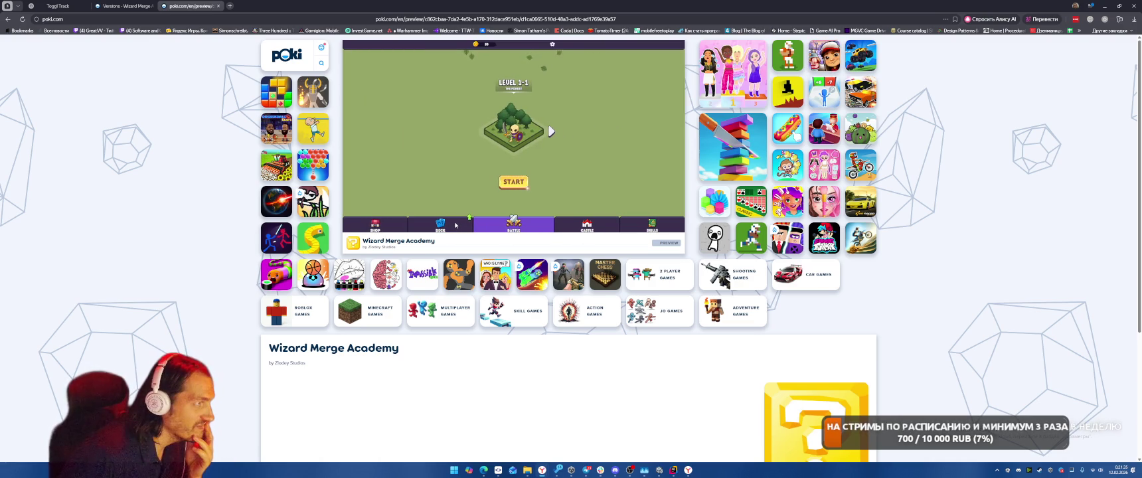
pyautogui.click(455, 225)
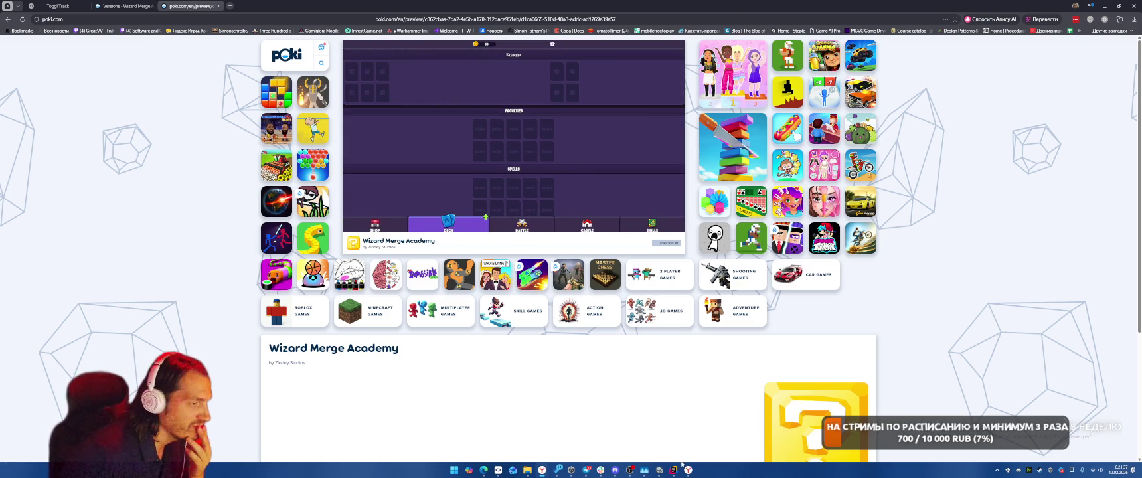
pyautogui.click(659, 470)
pyautogui.click(1089, 89)
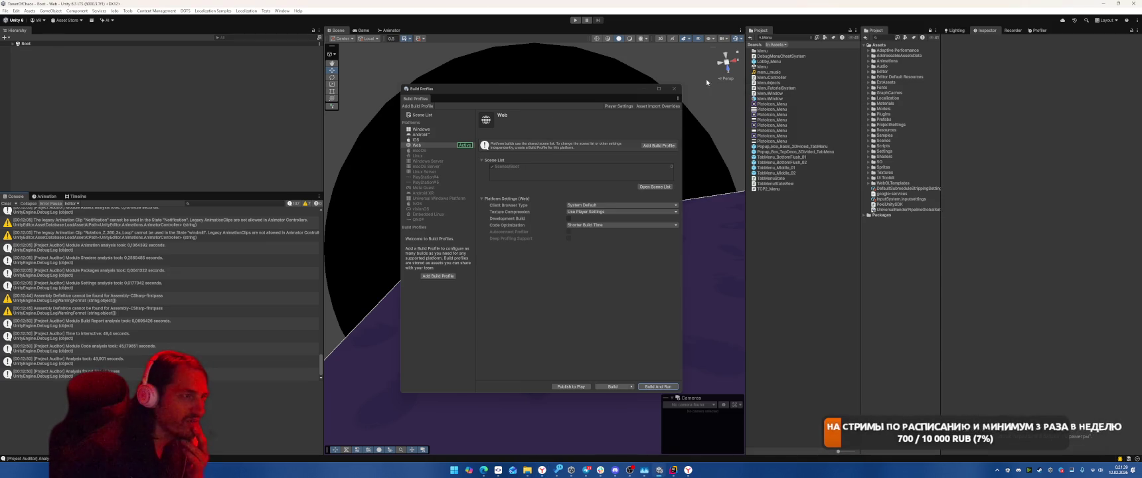
# Close Build Profiles, enter Play mode, then close the Poki preview tab and minimize the browser.
pyautogui.click(676, 90)
pyautogui.click(576, 20)
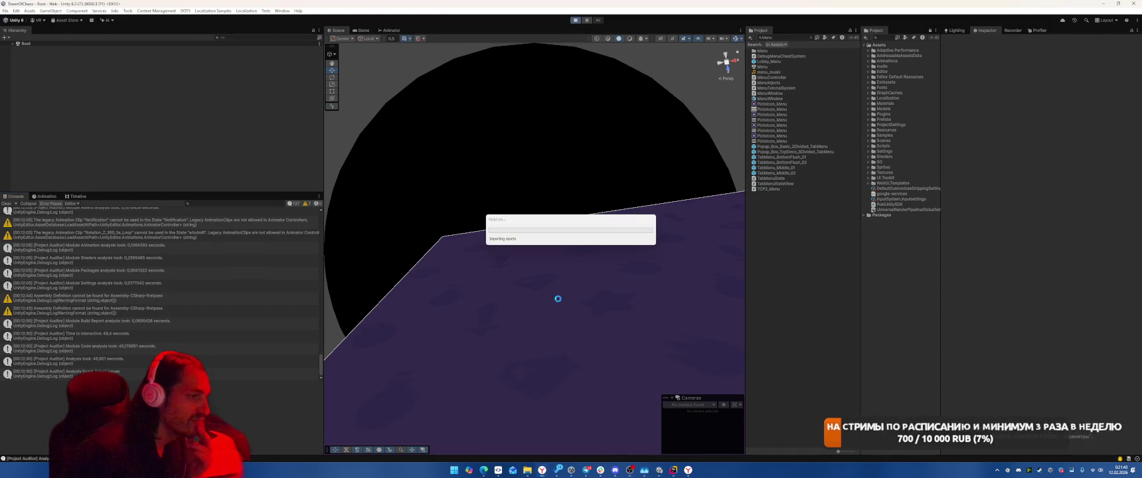
pyautogui.moveTo(551, 469)
pyautogui.click(578, 439)
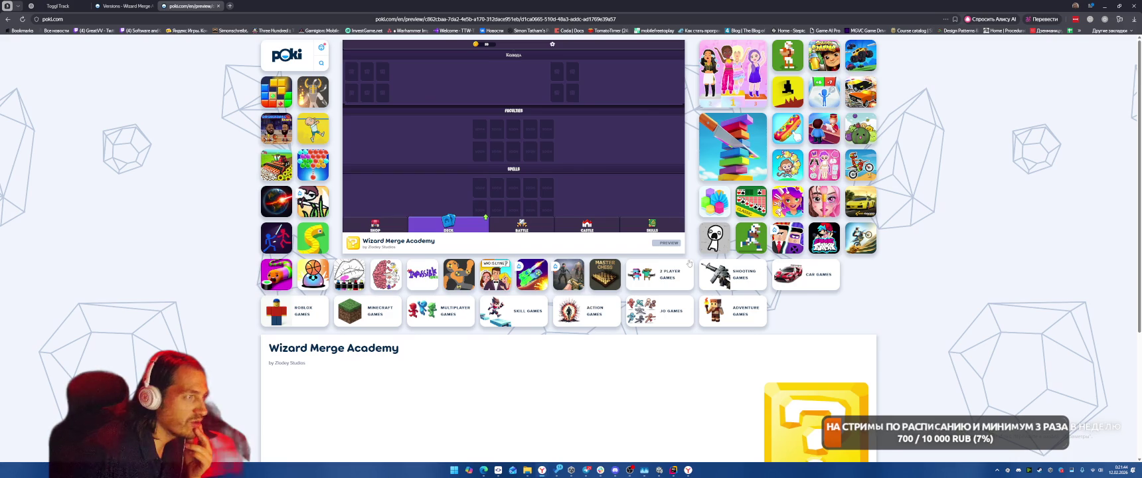
pyautogui.click(218, 7)
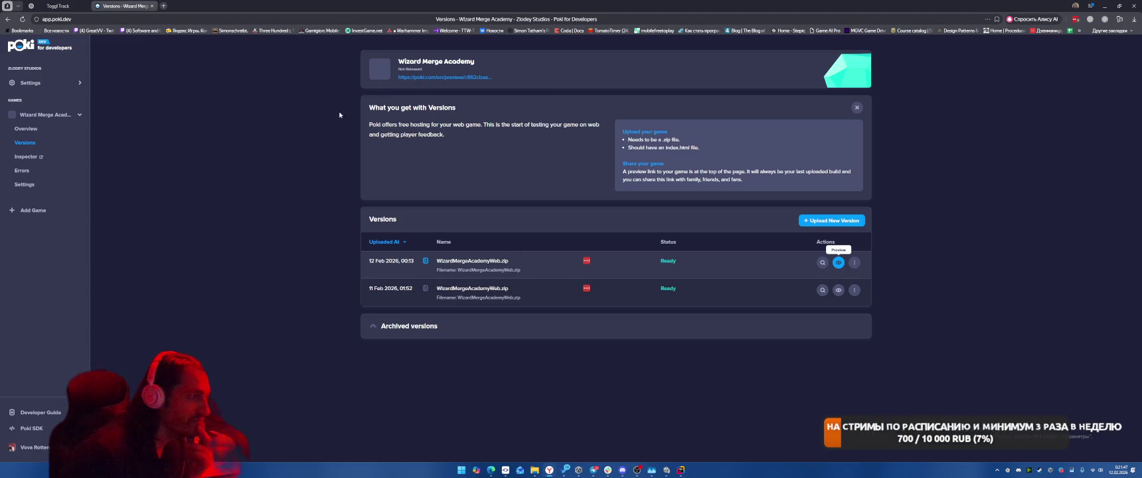
pyautogui.click(1101, 6)
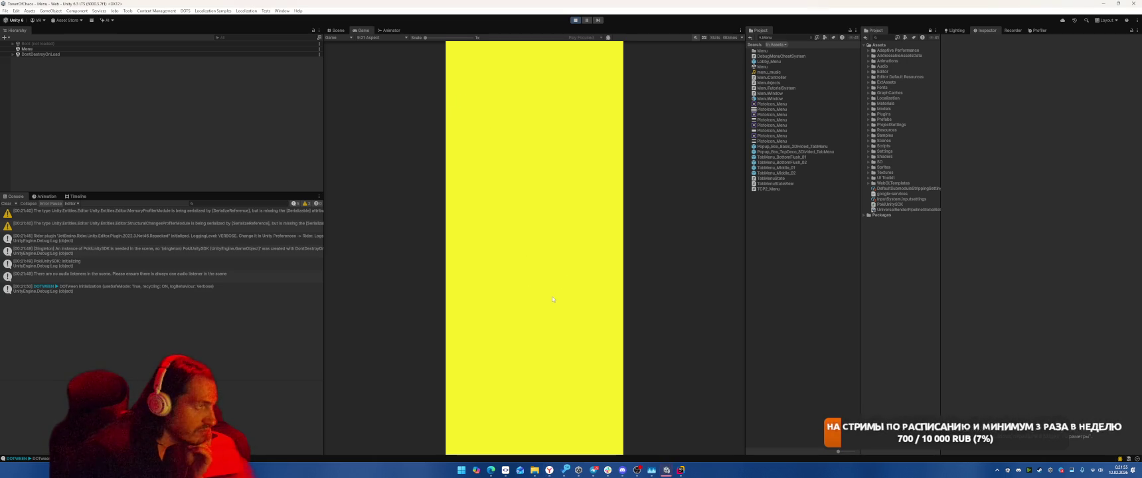
# Reach the Castle screen and spend two points on Терраборн's first stat, saving the upgrade.
pyautogui.click(568, 435)
pyautogui.click(499, 438)
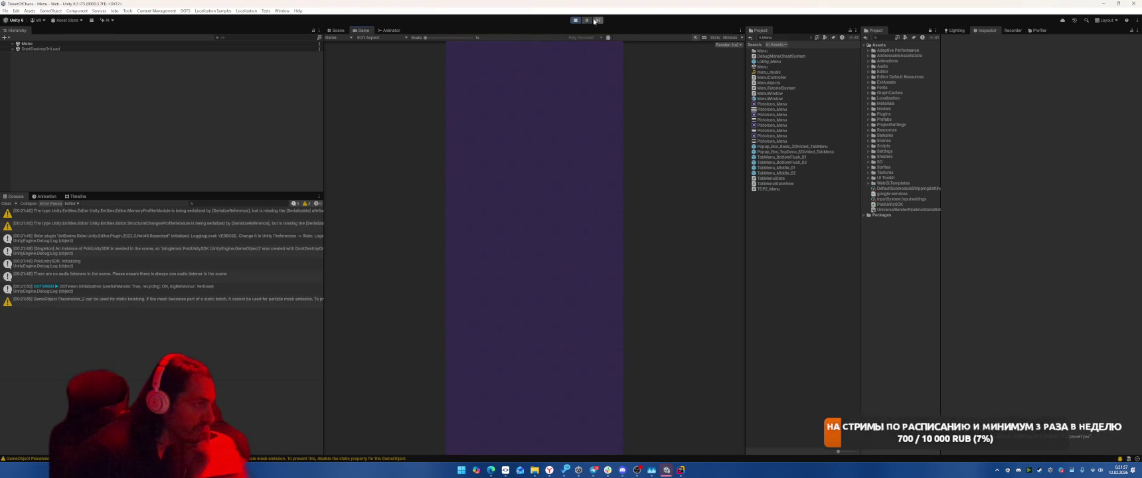
pyautogui.click(598, 20)
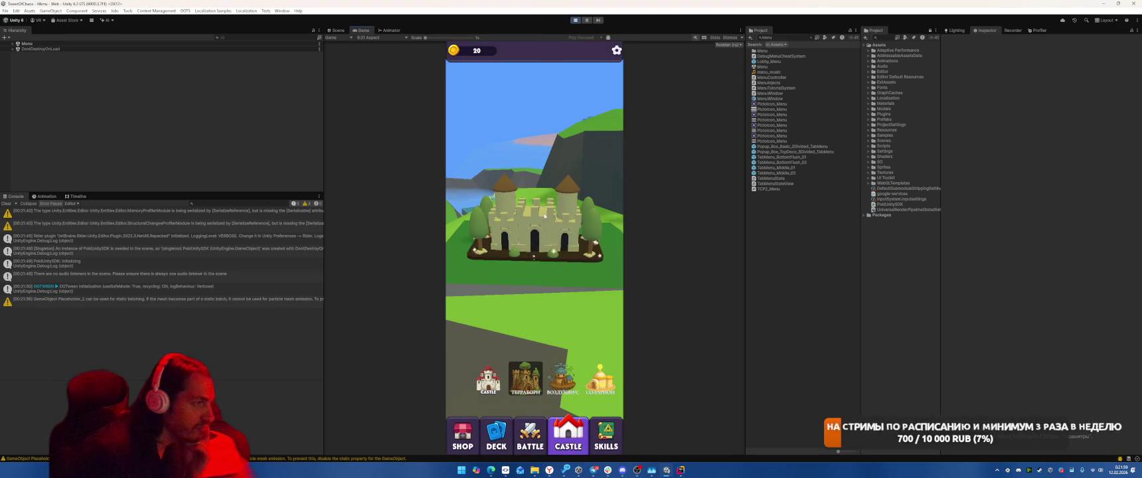
pyautogui.click(541, 207)
pyautogui.click(605, 169)
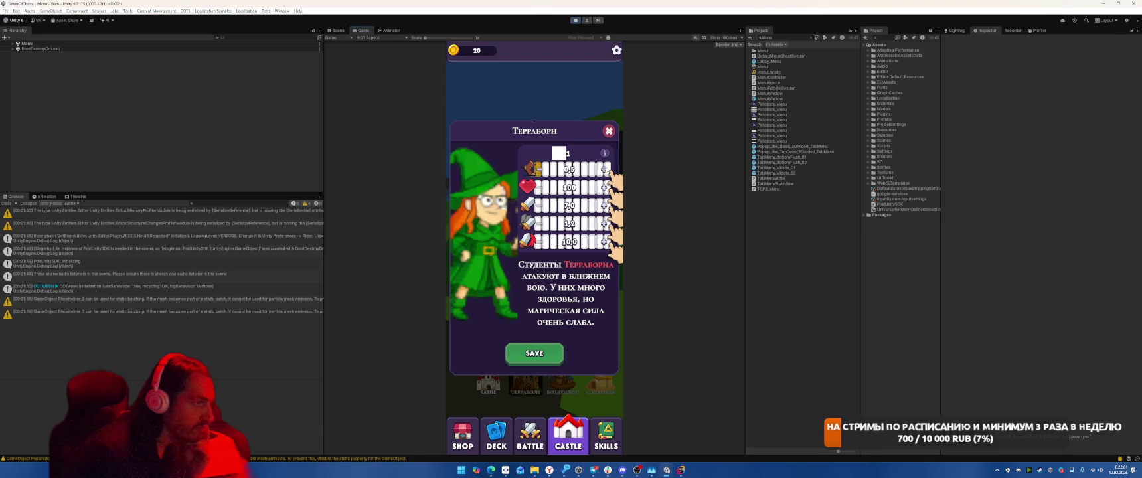
pyautogui.click(604, 169)
pyautogui.click(539, 356)
pyautogui.click(609, 131)
# Cycle repeatedly through the Deck, Battle and Castle screens, then stop Play mode and switch to Rider.
pyautogui.click(496, 435)
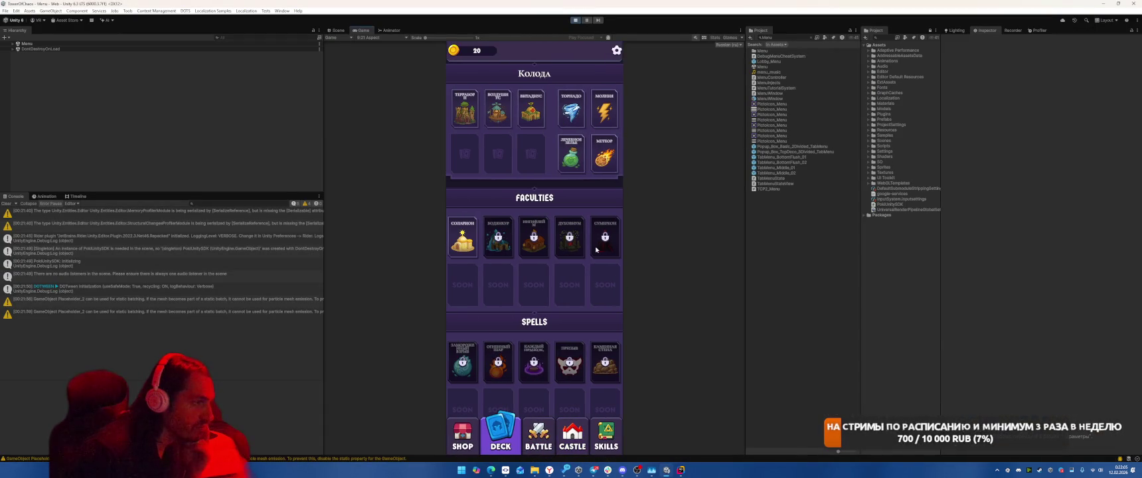
pyautogui.click(538, 433)
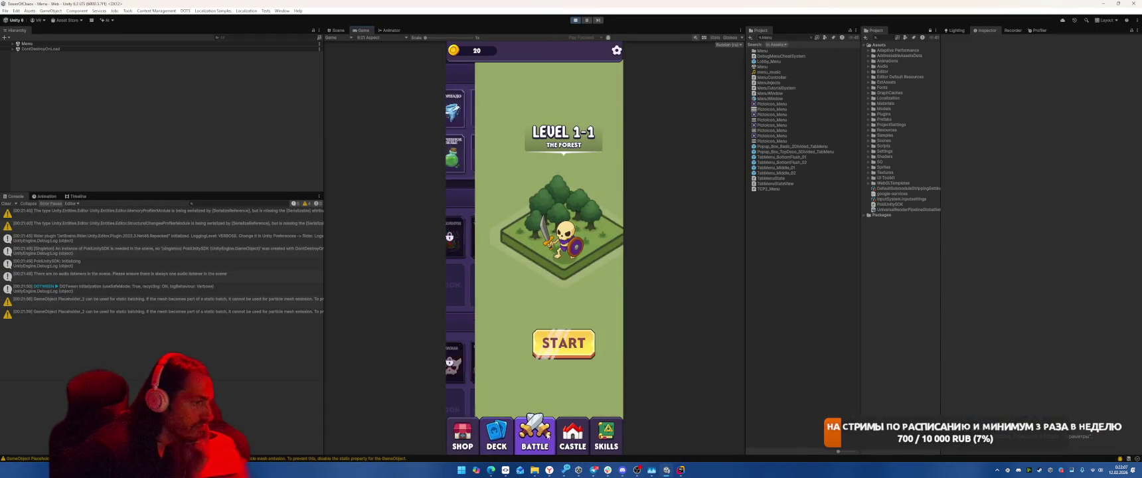
pyautogui.click(496, 435)
pyautogui.click(522, 439)
pyautogui.click(496, 435)
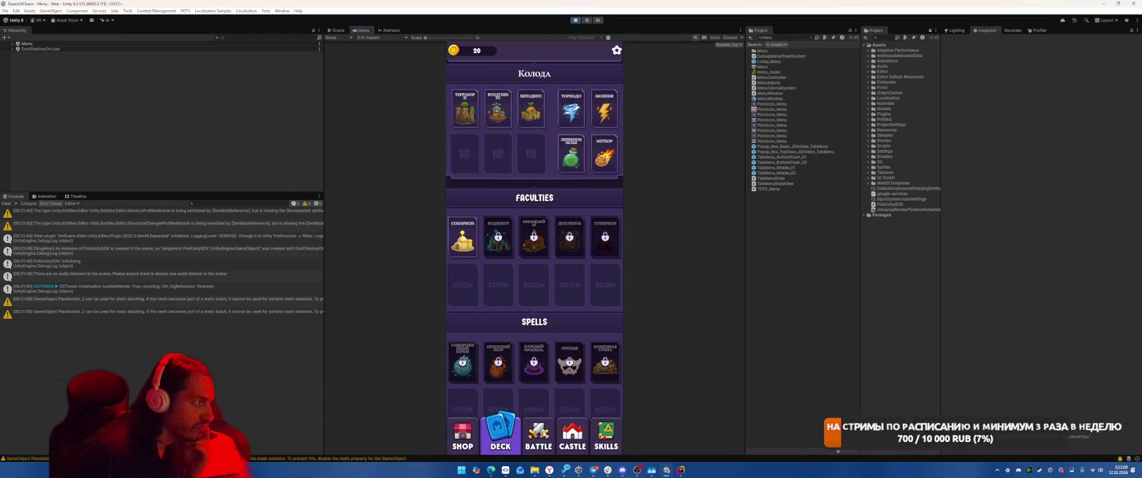
pyautogui.click(562, 438)
pyautogui.click(535, 436)
pyautogui.click(505, 437)
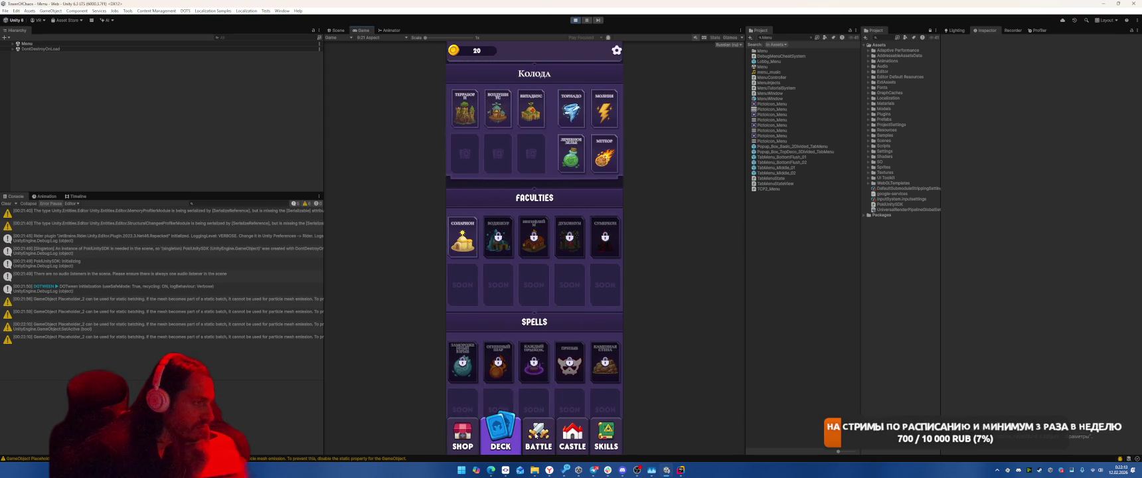
pyautogui.click(537, 435)
pyautogui.click(570, 438)
pyautogui.click(537, 437)
pyautogui.click(501, 437)
pyautogui.click(548, 437)
pyautogui.click(571, 439)
pyautogui.click(505, 436)
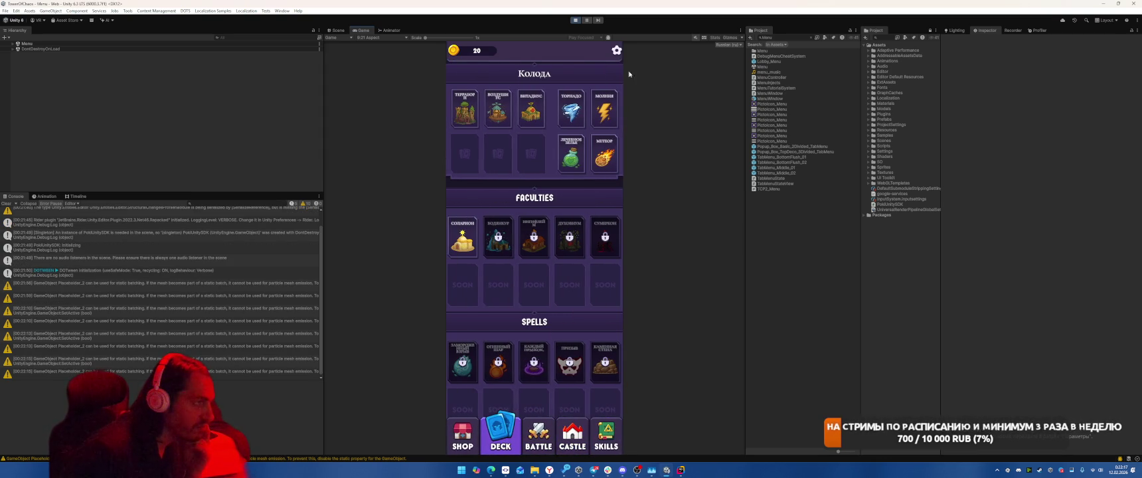
pyautogui.click(577, 21)
pyautogui.hotkey('alt', 'Tab')
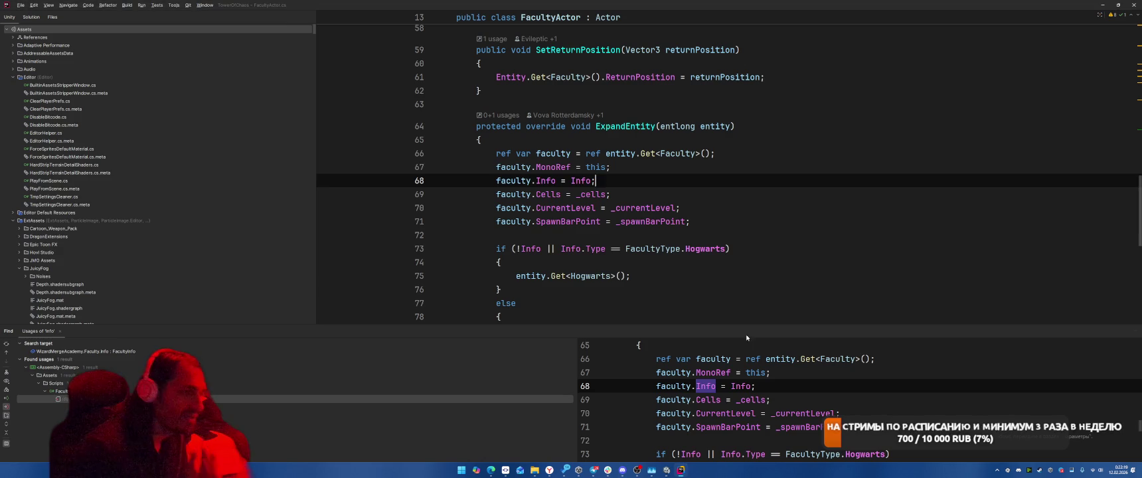
# Search the project for GetLocalizedString() and open FacultyInfo.cs at the Name property.
pyautogui.click(788, 166)
pyautogui.hotkey('ctrl', 't')
pyautogui.write('Fwat')
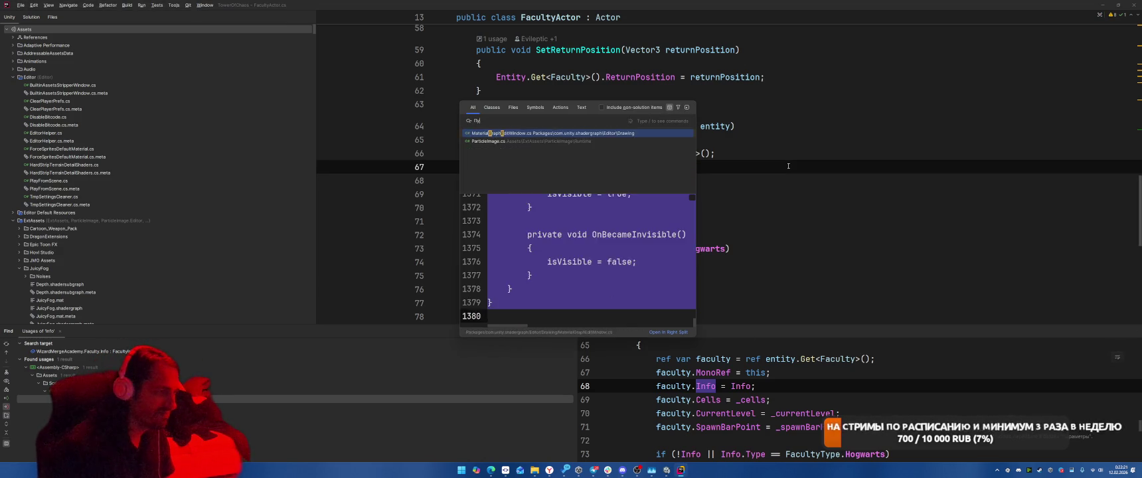
pyautogui.press('BackSpace')
pyautogui.press('BackSpace')
pyautogui.press('BackSpace')
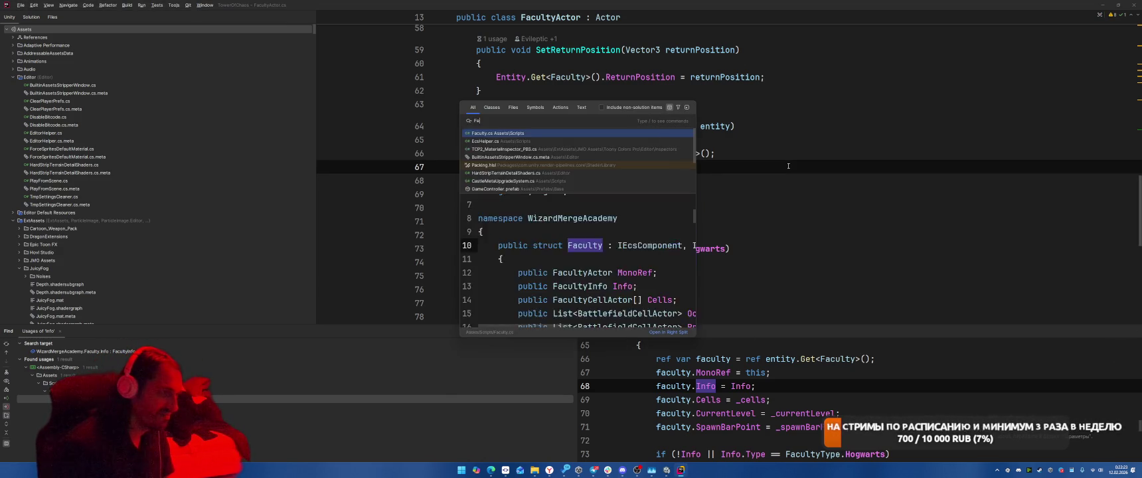
pyautogui.write('GetLocalize')
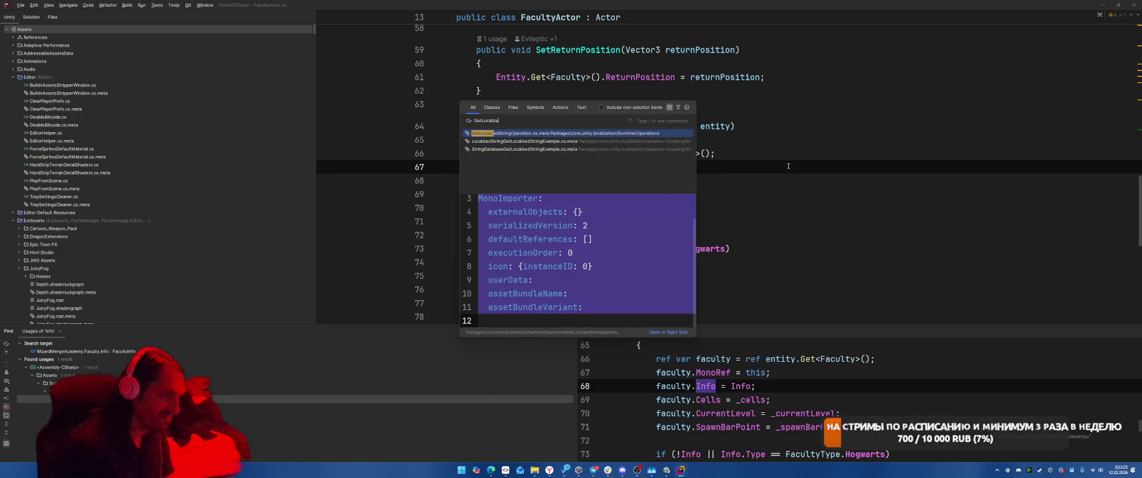
pyautogui.write('dStrin')
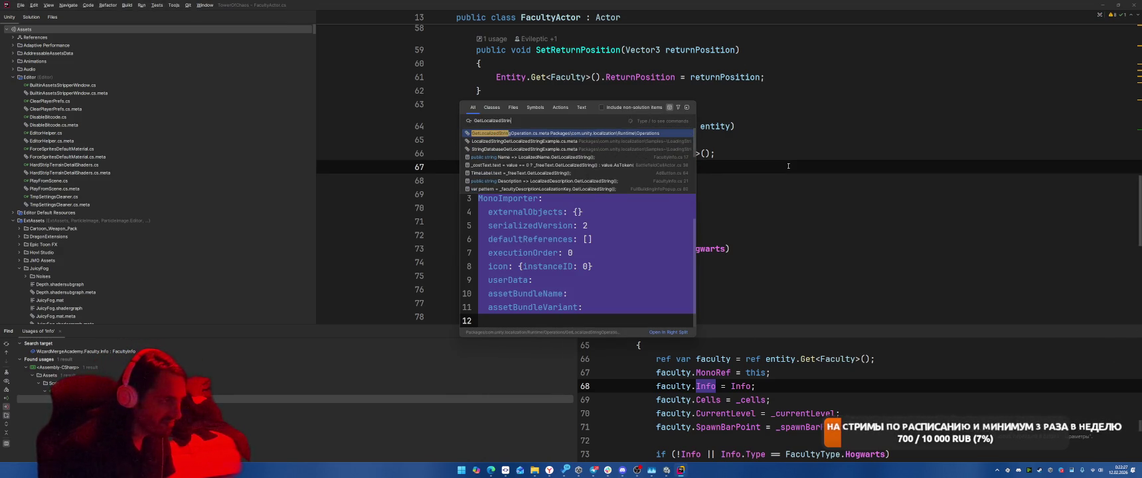
pyautogui.write('g()')
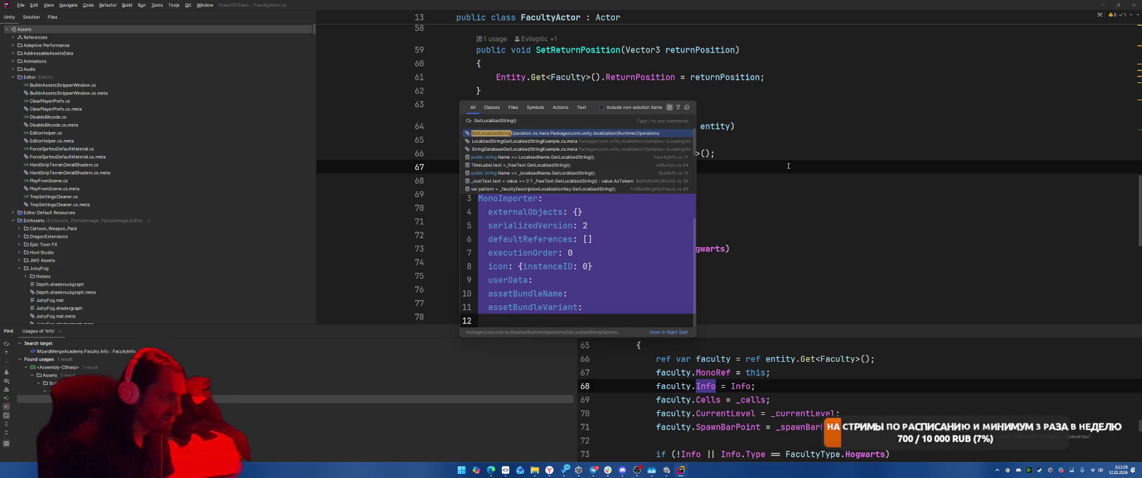
pyautogui.press('Down')
pyautogui.press('Down')
pyautogui.press('Down')
pyautogui.press('Return')
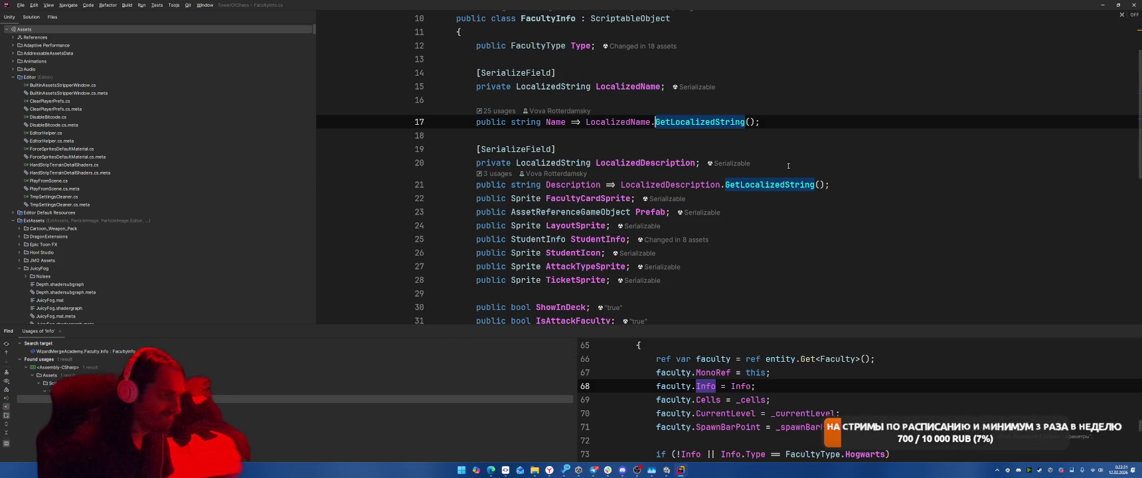
# Rewrite Name's body to return await of the localized string call's .Task.
pyautogui.click(545, 122)
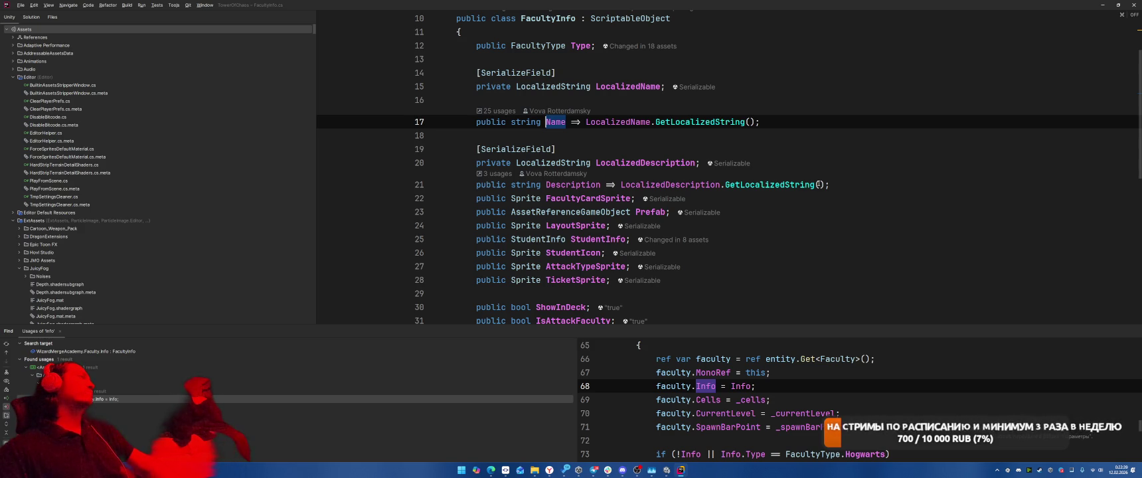
pyautogui.hotkey('ctrl', 'z')
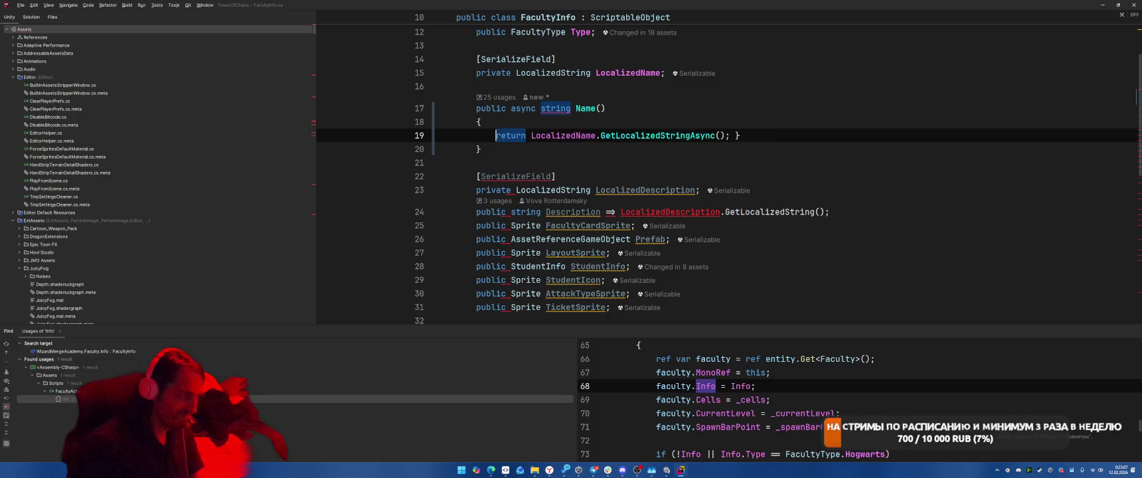
pyautogui.hotkey('ctrl', 'Left')
pyautogui.write('await')
pyautogui.press('End')
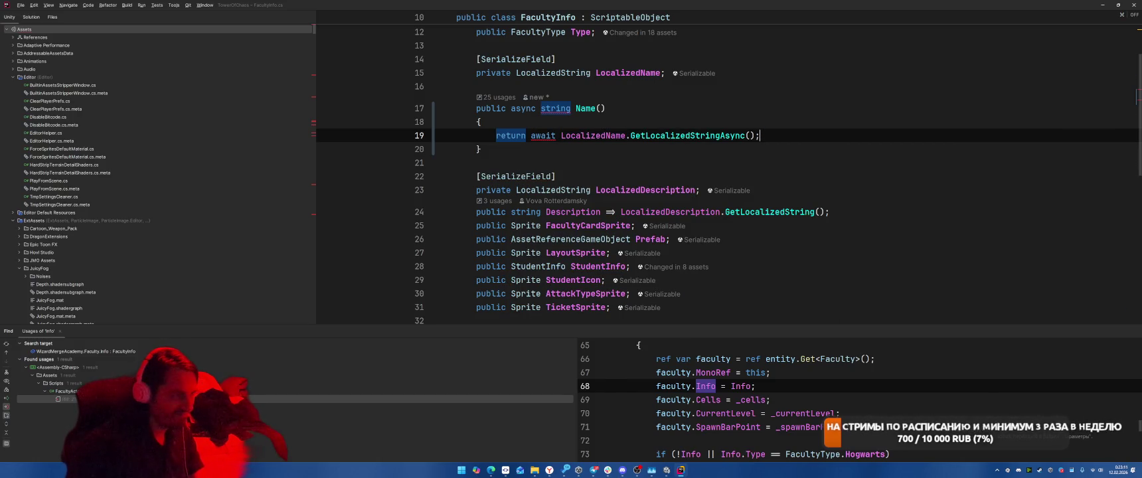
pyautogui.press('Left')
pyautogui.write('.Task')
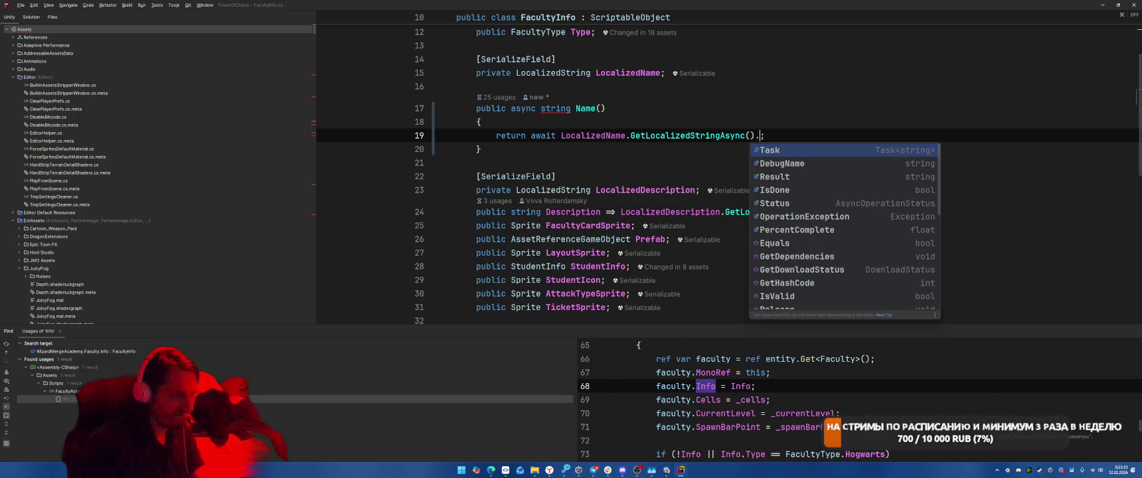
pyautogui.click(480, 122)
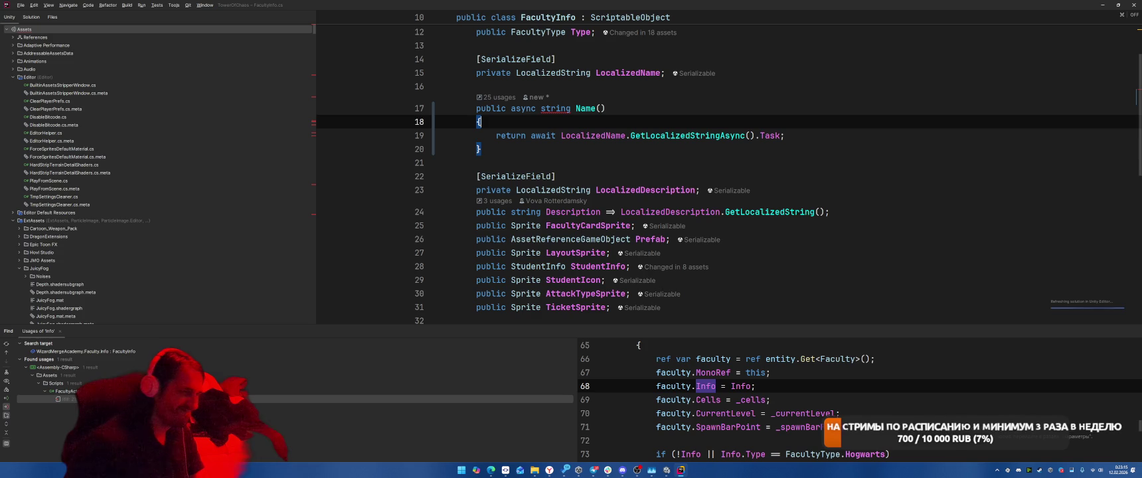
# Change Name's return type to Task<string> and import the namespace defining Task.
pyautogui.click(541, 108)
pyautogui.write('Aw')
pyautogui.press('BackSpace')
pyautogui.press('BackSpace')
pyautogui.write('Task<')
pyautogui.hotkey('ctrl', 'Right')
pyautogui.write('>')
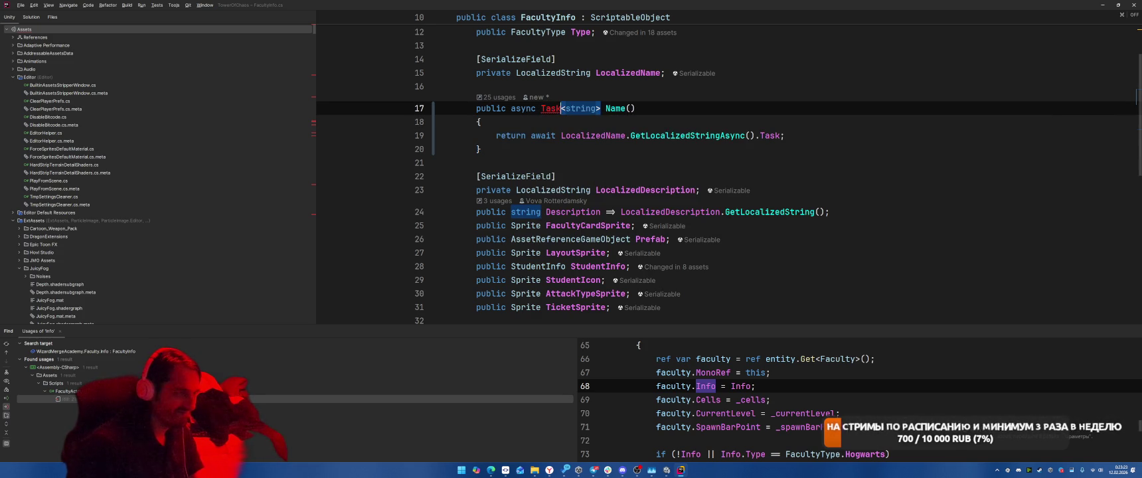
pyautogui.hotkey('alt', 'Return')
pyautogui.press('Return')
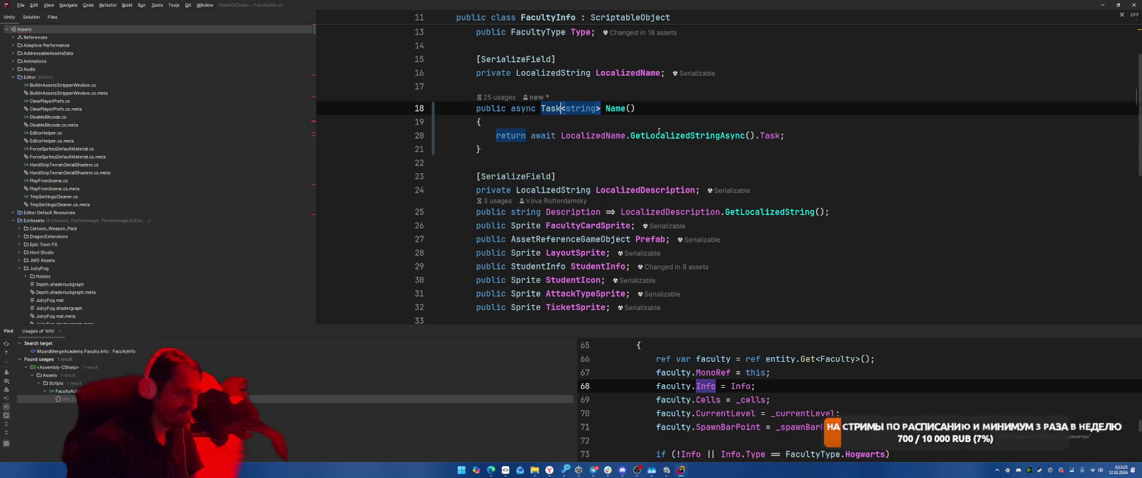
# Convert Description from an expression-bodied property into a block-bodied Description() method.
pyautogui.press('Down')
pyautogui.scroll(2, 658, 131)
pyautogui.scroll(-3, 754, 159)
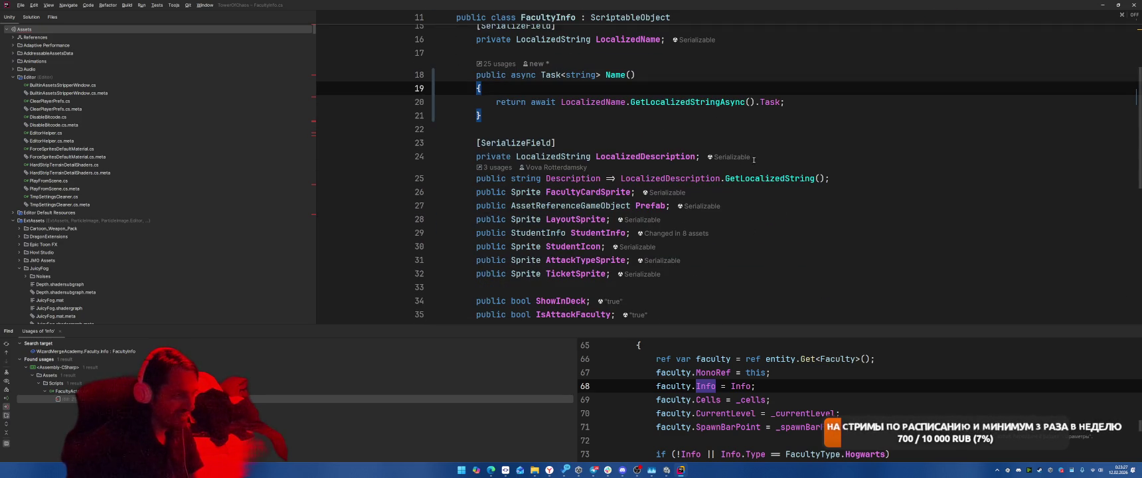
pyautogui.scroll(-2, 609, 157)
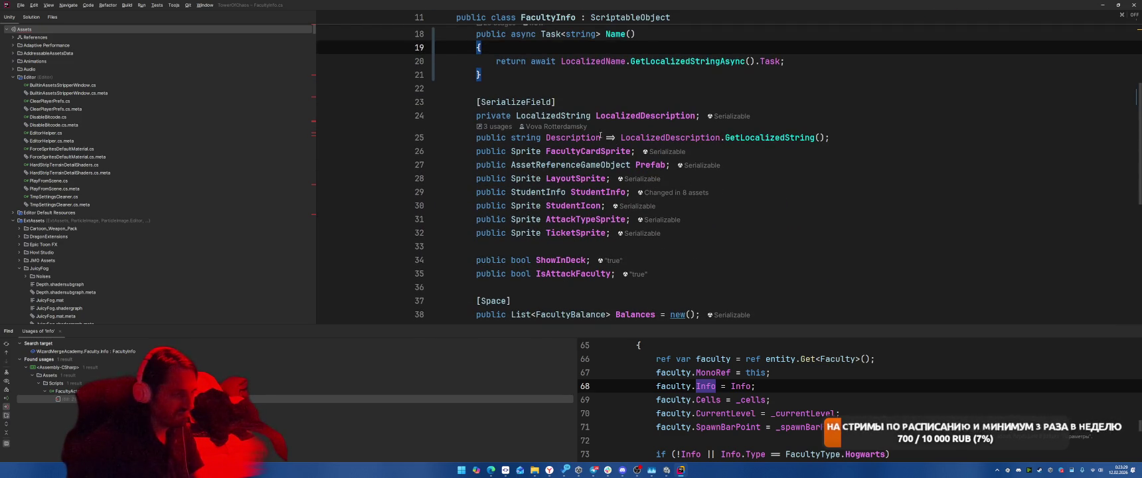
pyautogui.click(597, 138)
pyautogui.write(')')
pyautogui.write('(')
pyautogui.press('Right')
pyautogui.hotkey('shift', 'Right')
pyautogui.hotkey('shift', 'Right')
pyautogui.hotkey('shift', 'Right')
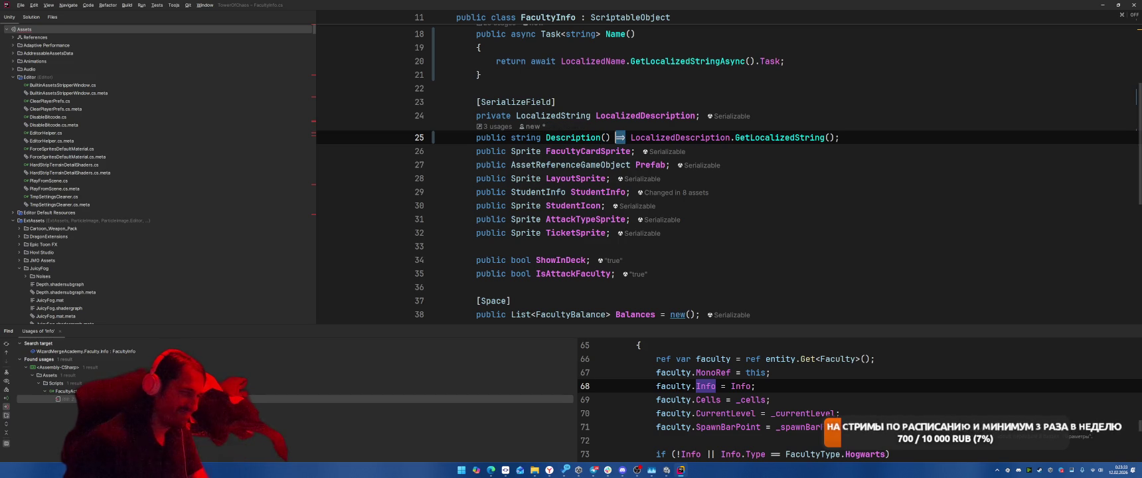
pyautogui.press('Delete')
pyautogui.write('{')
pyautogui.press('Return')
pyautogui.press('Down')
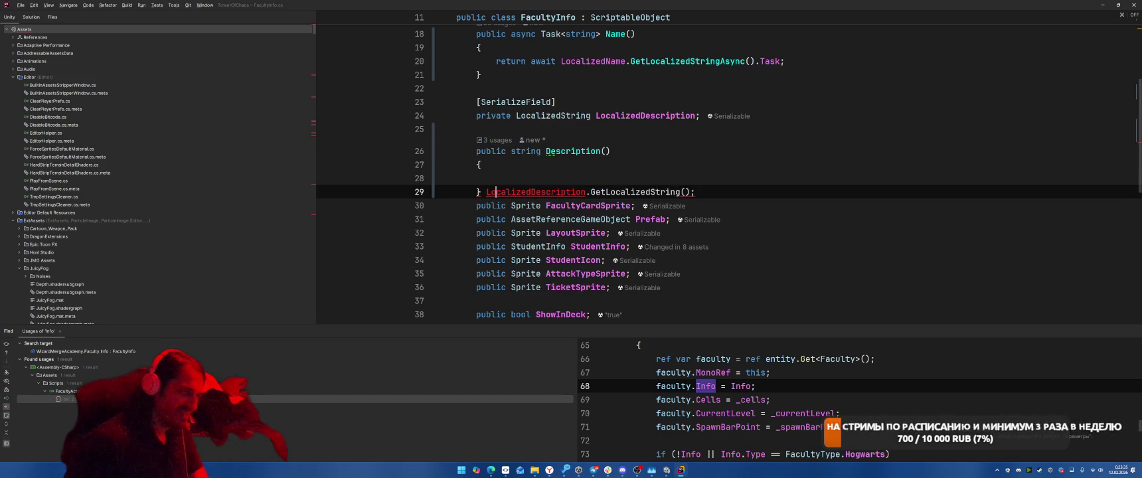
pyautogui.hotkey('ctrl', 'shift', 'Up')
pyautogui.press('Tab')
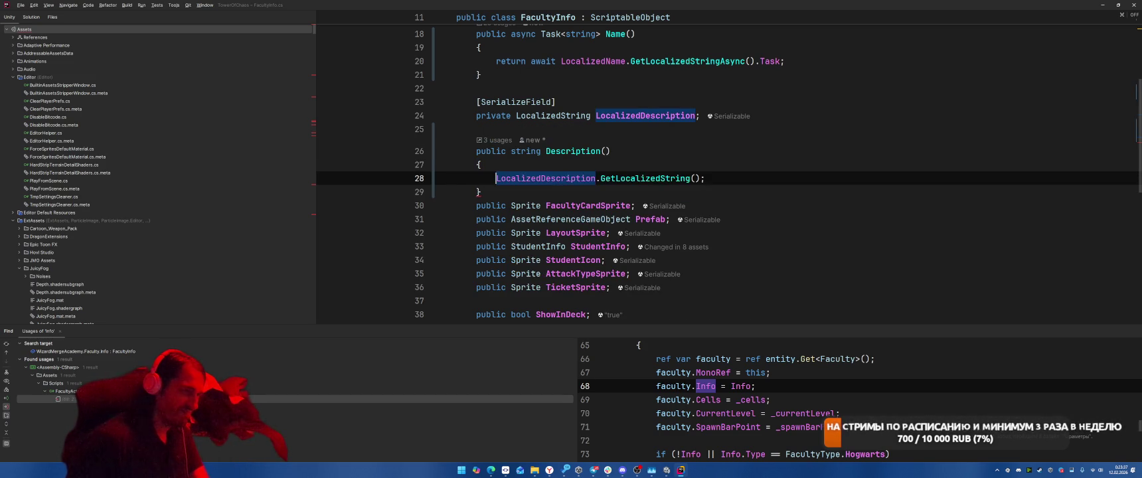
# Make Description's body 'return await ...GetLocalizedStringAsync().Task;'.
pyautogui.write('return await')
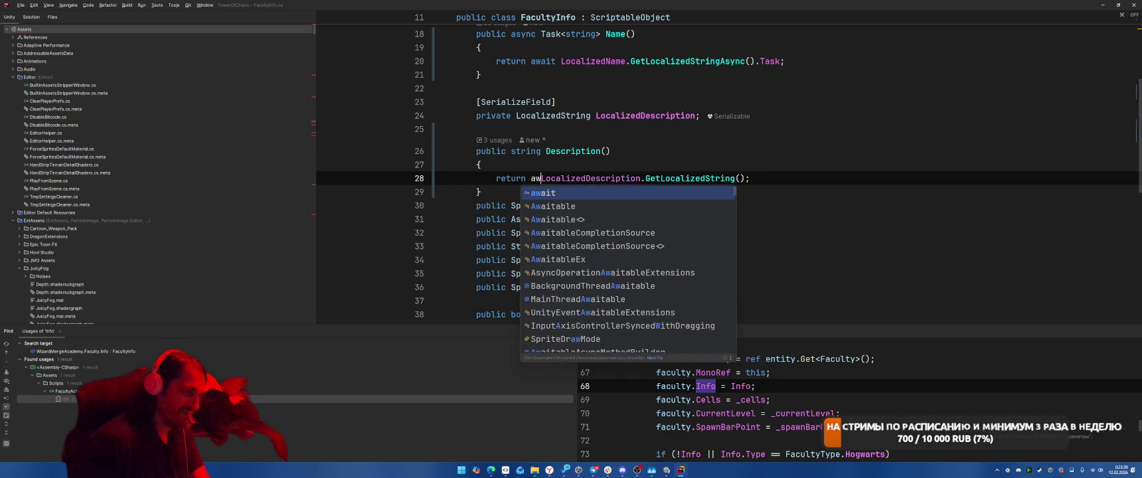
pyautogui.press('End')
pyautogui.press('Left')
pyautogui.write('.Task')
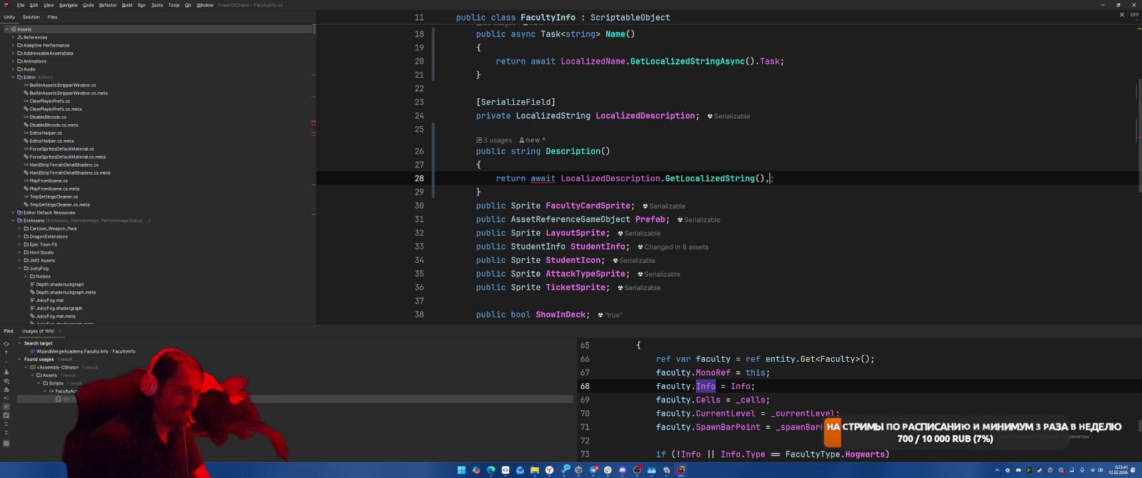
pyautogui.press('BackSpace')
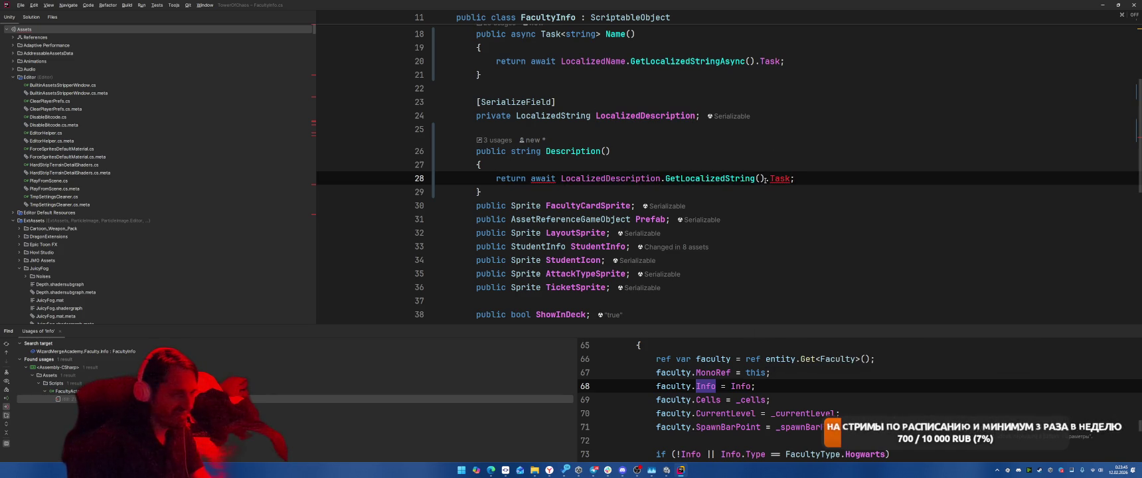
pyautogui.press('Left')
pyautogui.write('Async')
pyautogui.press('Return')
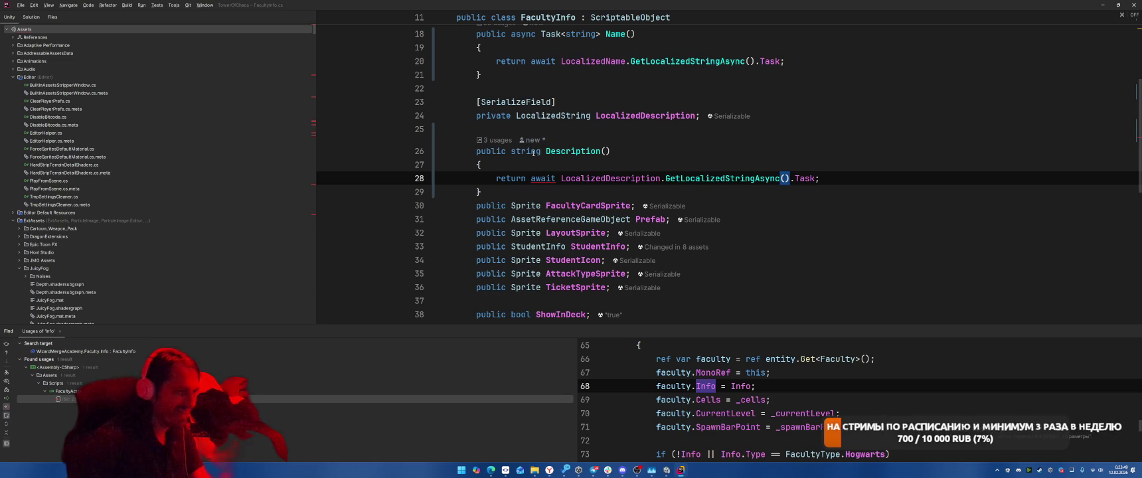
# Make Description async Task<string>, delete its ItemCanBeNull attribute, and jump to FacultyUnlockPopup's Name usage.
pyautogui.scroll(2, 529, 152)
pyautogui.moveTo(601, 116); pyautogui.dragTo(539, 115)
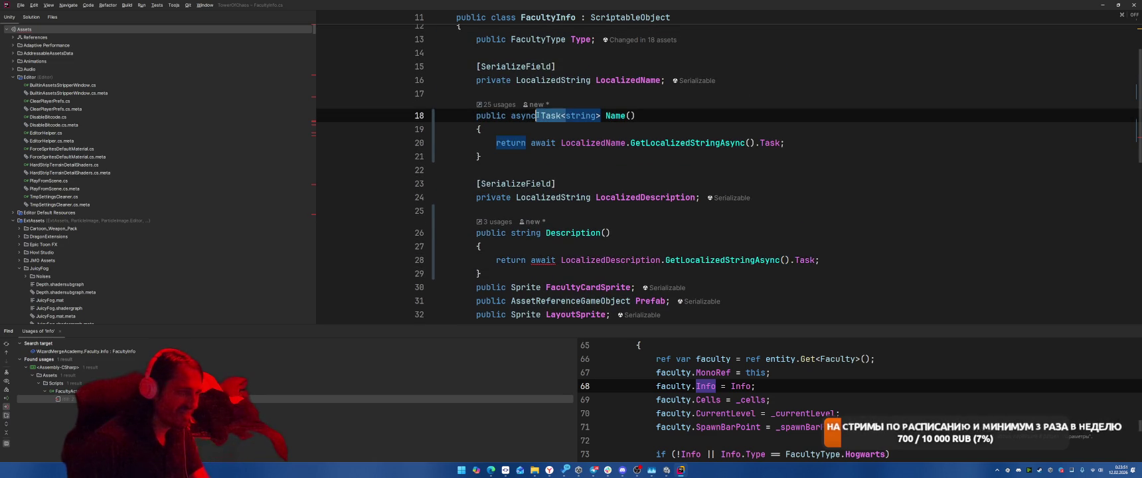
pyautogui.click(512, 233)
pyautogui.write('Task<string')
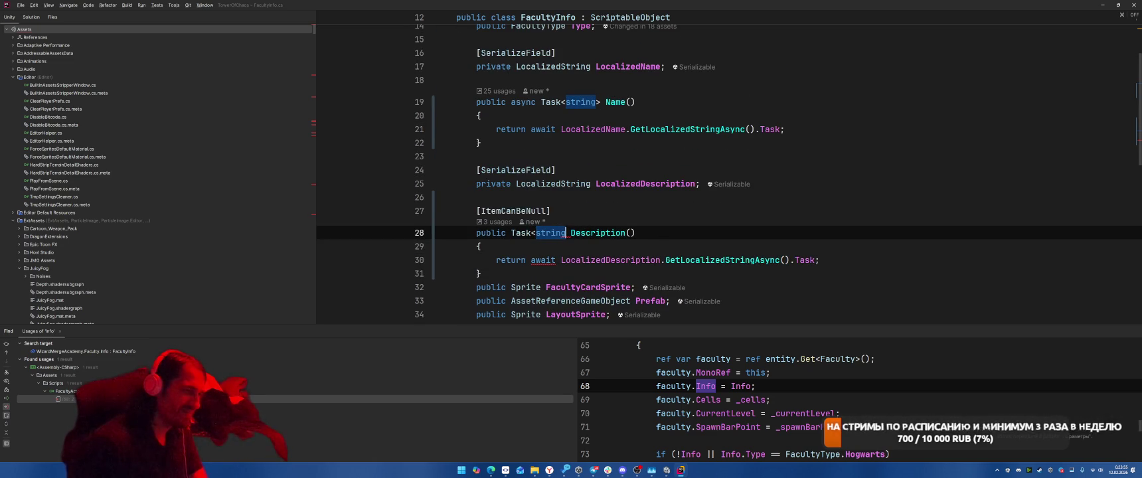
pyautogui.write('>')
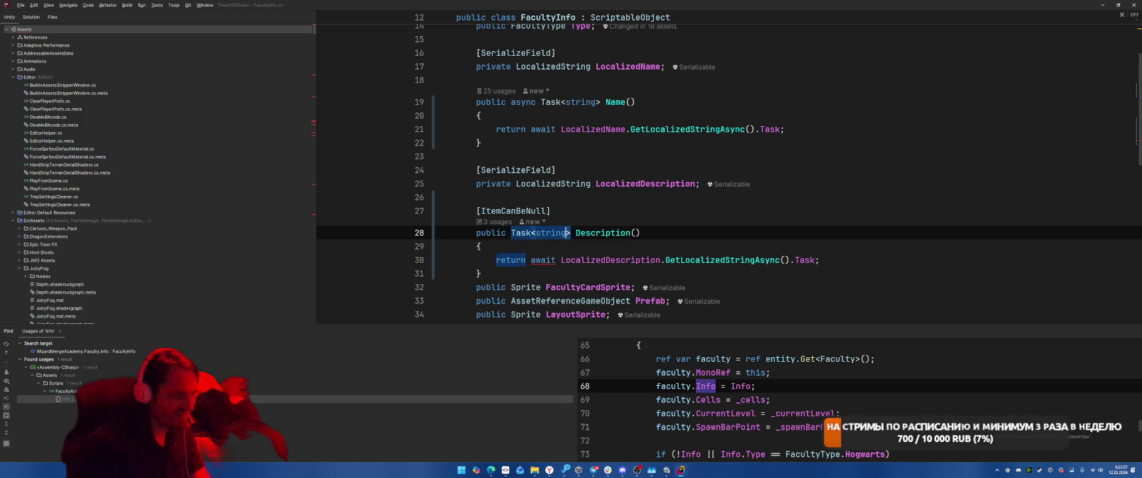
pyautogui.click(475, 233)
pyautogui.hotkey('alt', 'Return')
pyautogui.press('Return')
pyautogui.press('Up')
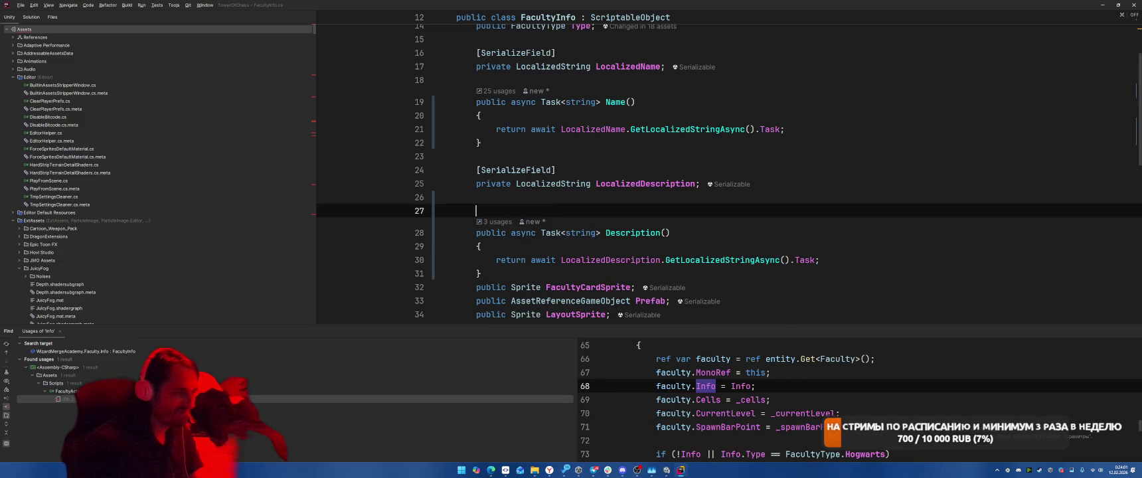
pyautogui.hotkey('ctrl', 'y')
pyautogui.hotkey('ctrl', 'alt', 'Left')
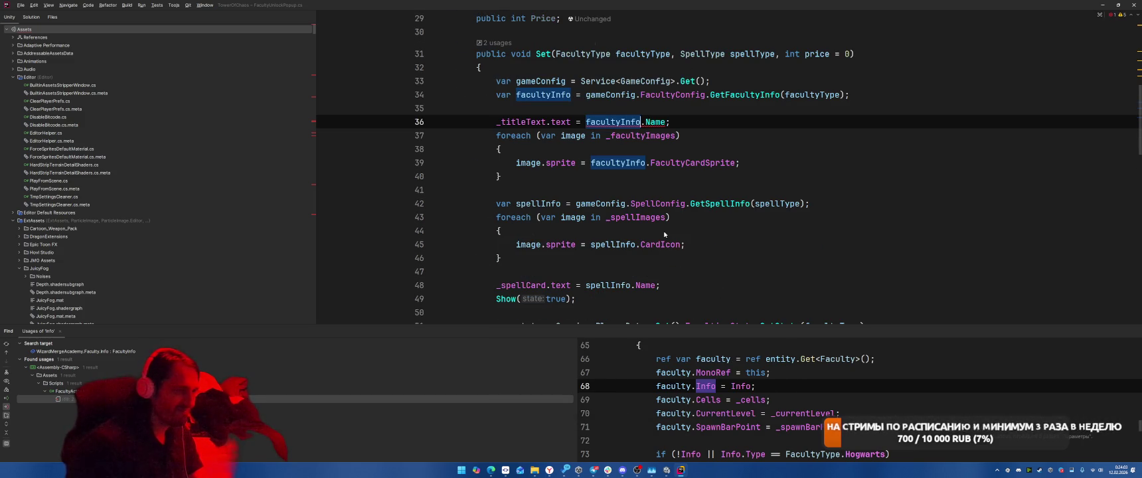
# Turn Name into a method call, mark the Set method async, and await the title's Name().
pyautogui.press('Right')
pyautogui.write('(')
pyautogui.click(517, 57)
pyautogui.write('async')
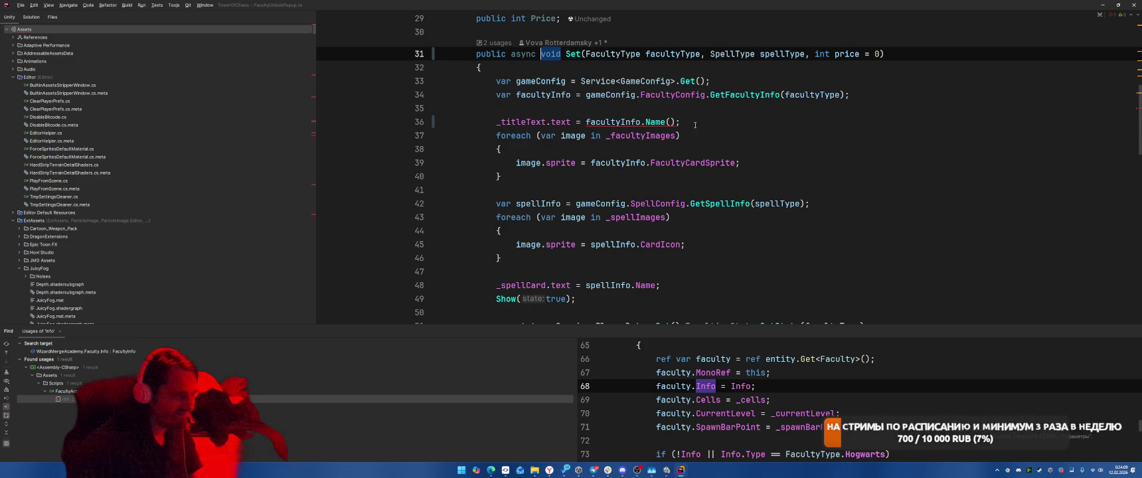
pyautogui.click(587, 123)
pyautogui.write('await')
# Cut the title line and paste it back in place.
pyautogui.press('End')
pyautogui.hotkey('shift', 'Home')
pyautogui.hotkey('ctrl', 'x')
pyautogui.scroll(-4, 678, 165)
pyautogui.scroll(7, 678, 164)
pyautogui.hotkey('ctrl', 'v')
pyautogui.scroll(-1, 740, 178)
pyautogui.scroll(-2, 740, 177)
# In FullBuildingInfoPopup, await facultyInfo.Name() on line 52 and make Set async.
pyautogui.hotkey('ctrl', 'Tab')
pyautogui.click(562, 121)
pyautogui.write('await')
pyautogui.press('End')
pyautogui.write('(')
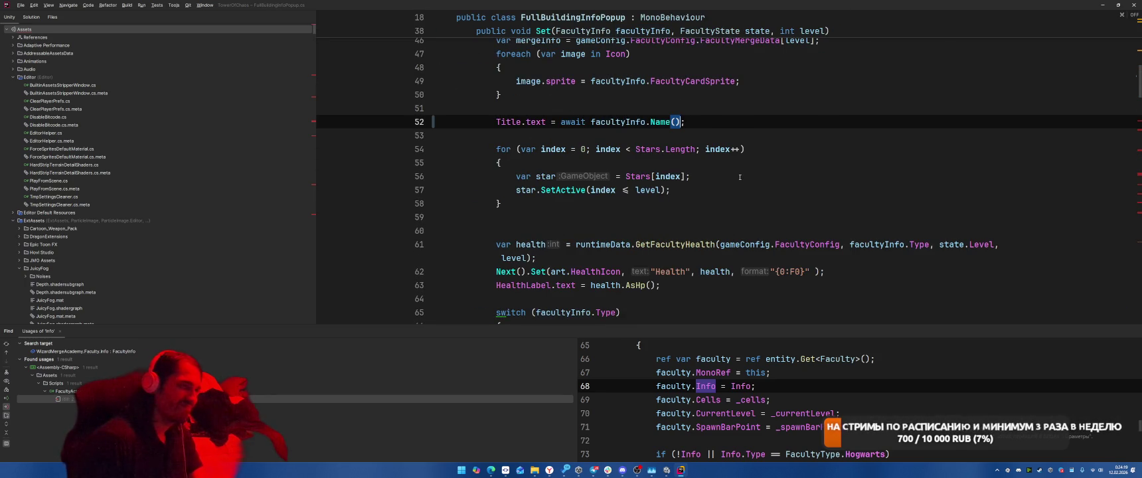
pyautogui.scroll(4, 739, 177)
pyautogui.click(510, 94)
pyautogui.write('asy')
pyautogui.press('Return')
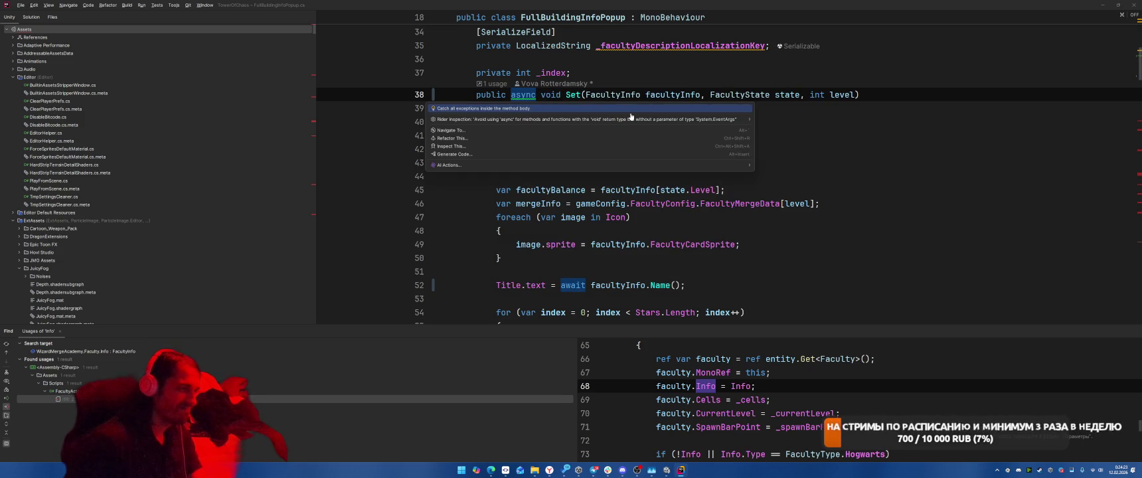
# Switch the description pattern lookup to GetLocalizedStringAsync(...).Task.
pyautogui.hotkey('ctrl', 'alt', 'Left')
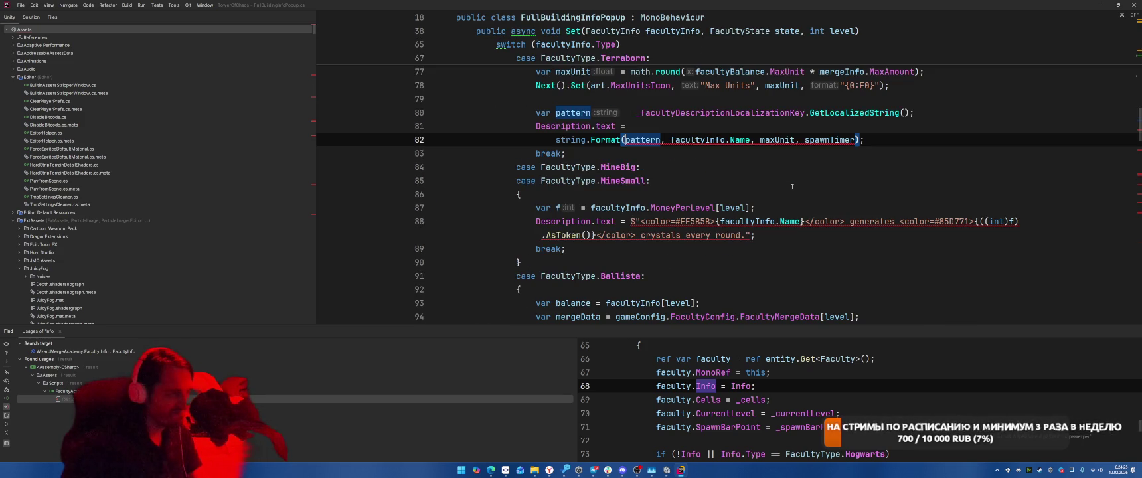
pyautogui.scroll(3, 792, 186)
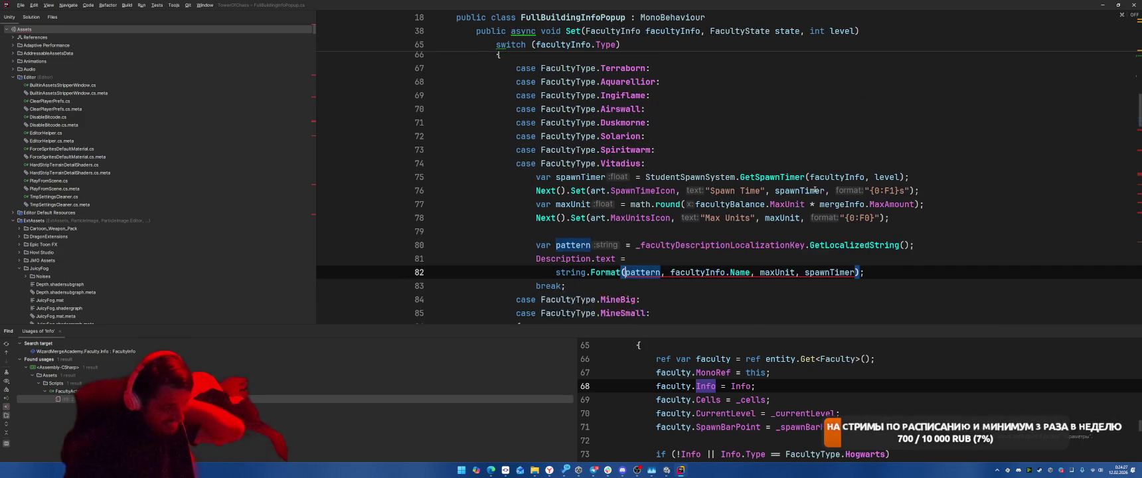
pyautogui.hotkey('ctrl', 'alt', 'Left')
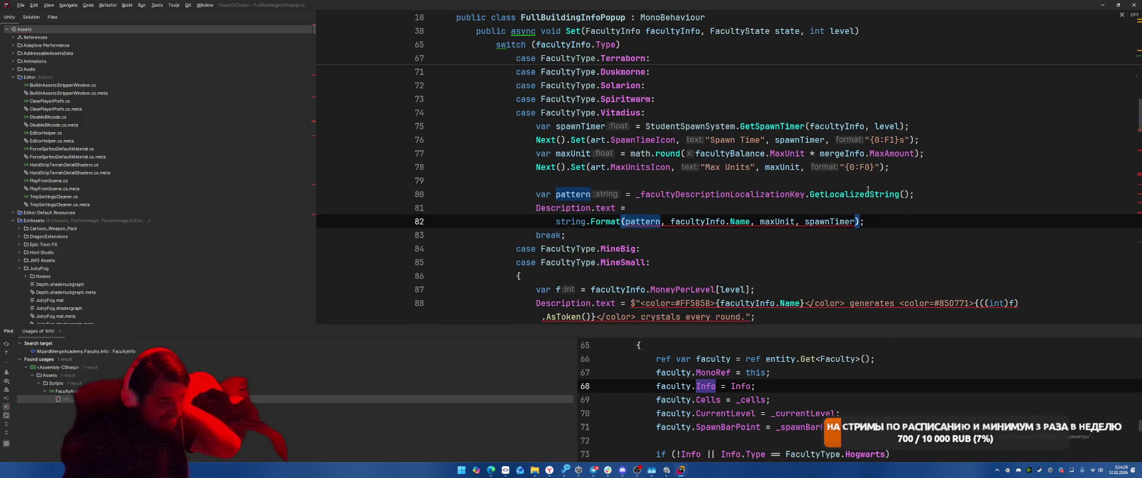
pyautogui.hotkey('ctrl', 'alt', 'Left')
pyautogui.hotkey('alt', 'Return')
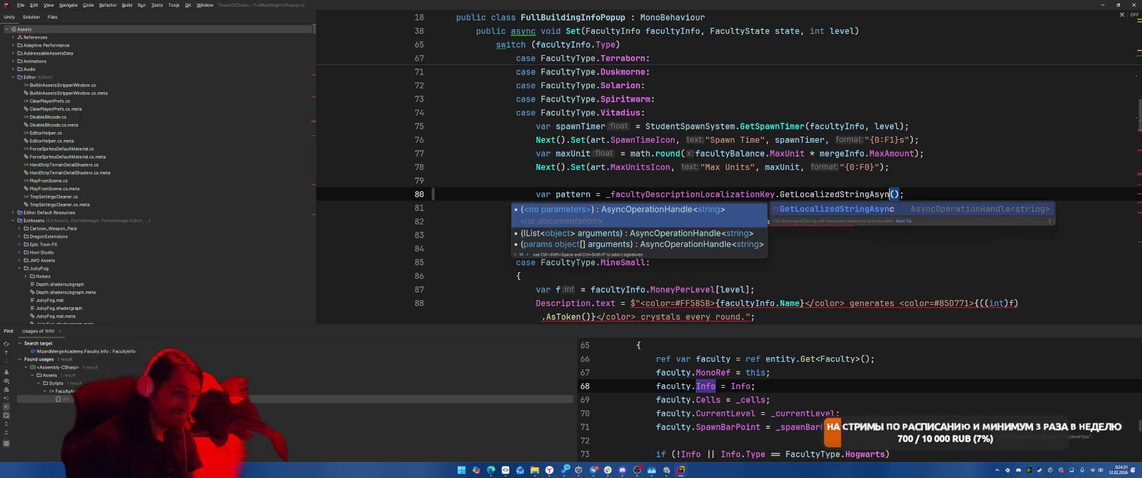
pyautogui.press('Return')
pyautogui.hotkey('ctrl', 'shift', 'Right')
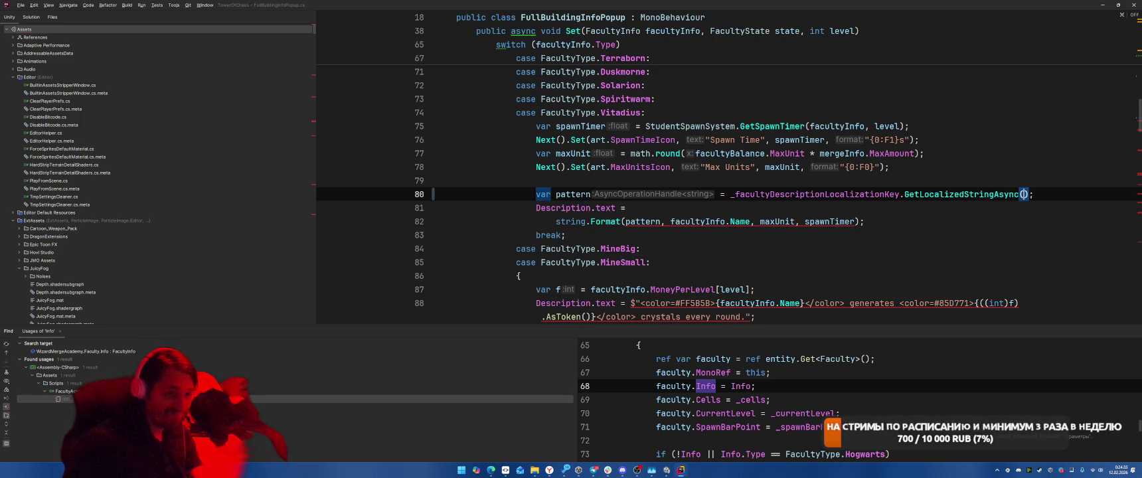
pyautogui.press('Right')
pyautogui.write('.Task')
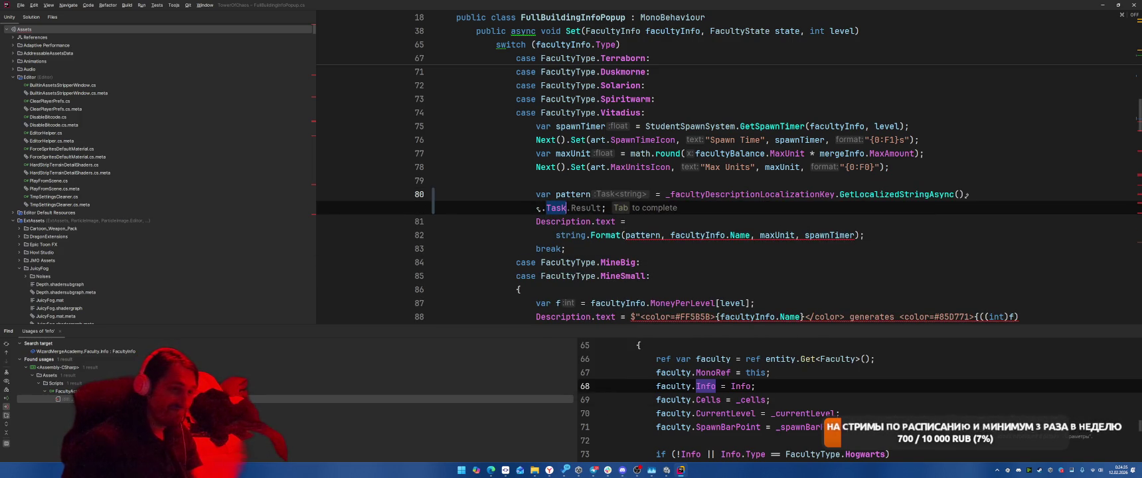
pyautogui.write(';')
# Add await before the _facultyDescriptionLocalizationKey pattern call.
pyautogui.press('Down')
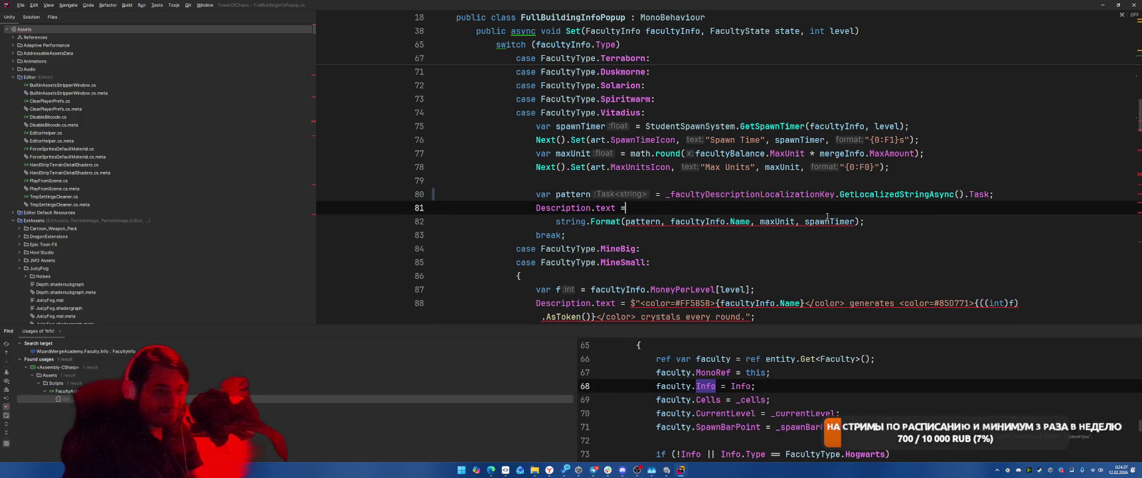
pyautogui.click(665, 195)
pyautogui.write('await')
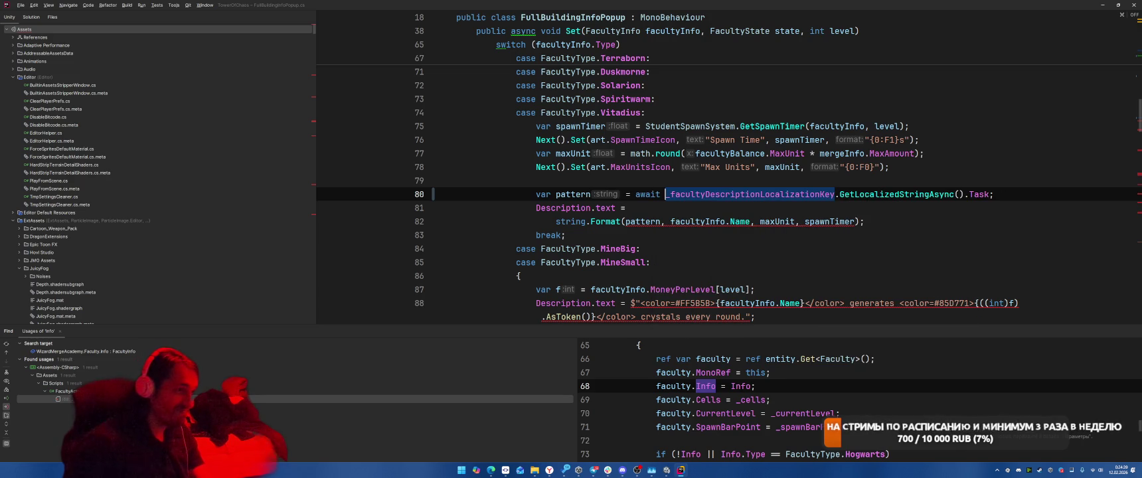
pyautogui.scroll(14, 829, 180)
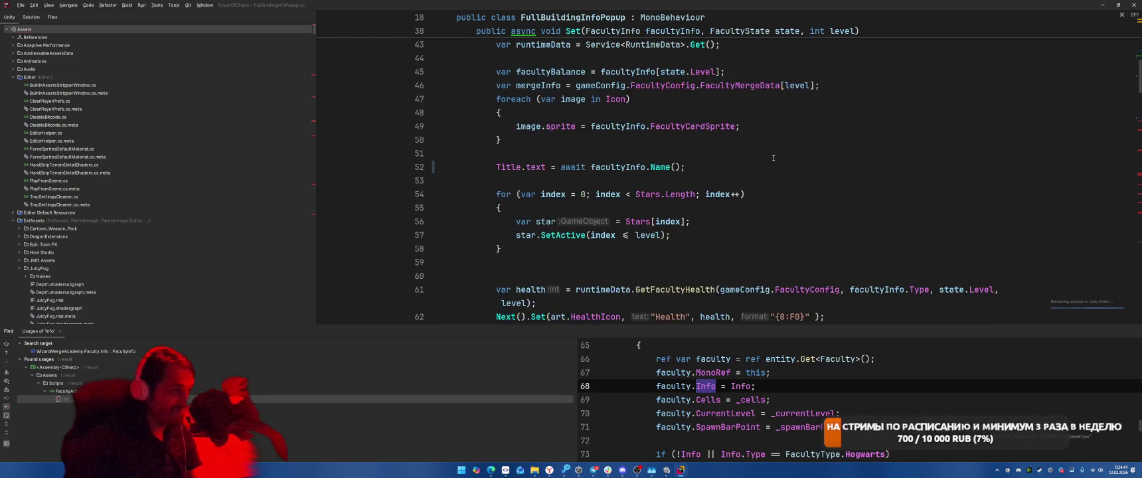
# Await facultyInfo.Name() as a method call on line 82.
pyautogui.scroll(-15, 776, 160)
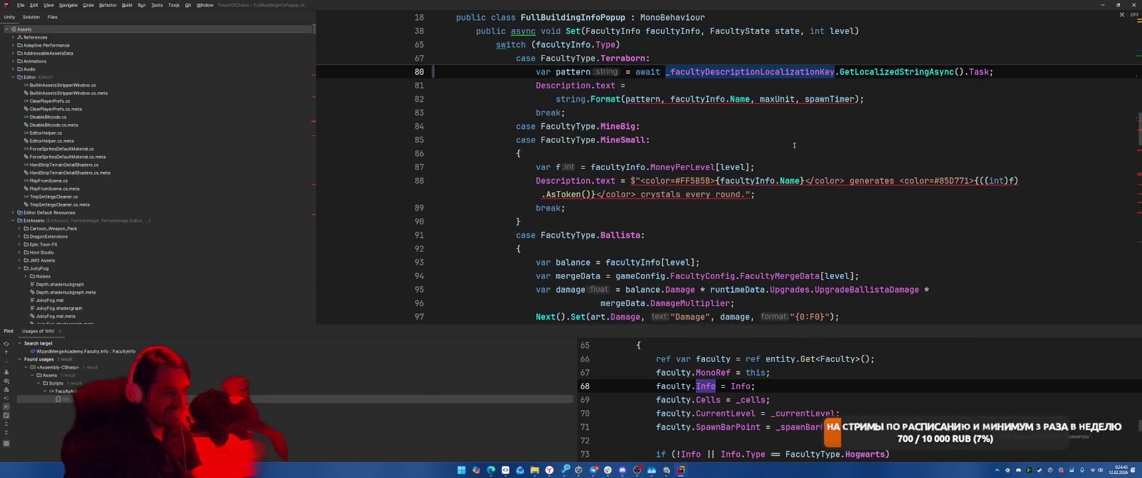
pyautogui.click(670, 181)
pyautogui.write('await')
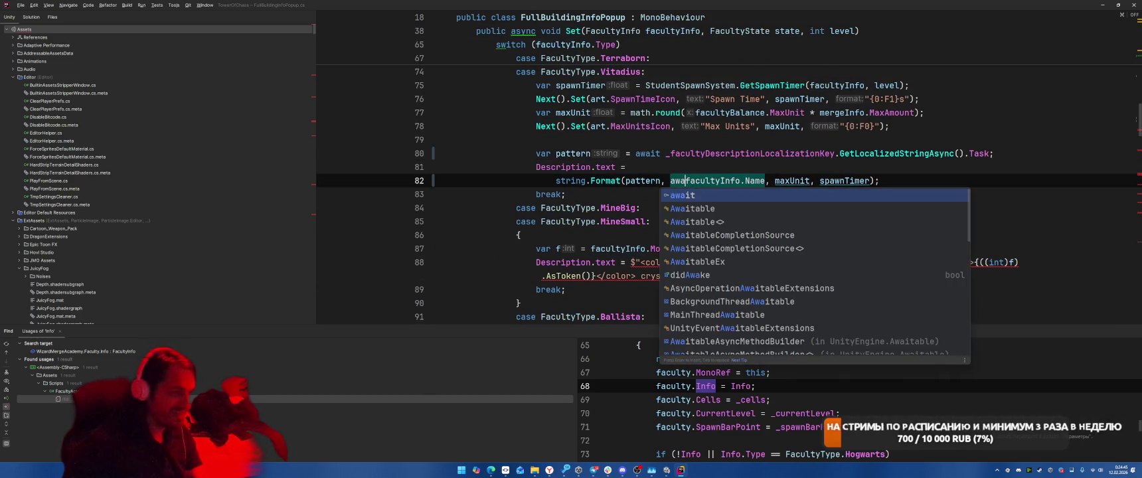
pyautogui.hotkey('ctrl', 'space')
pyautogui.press('Tab')
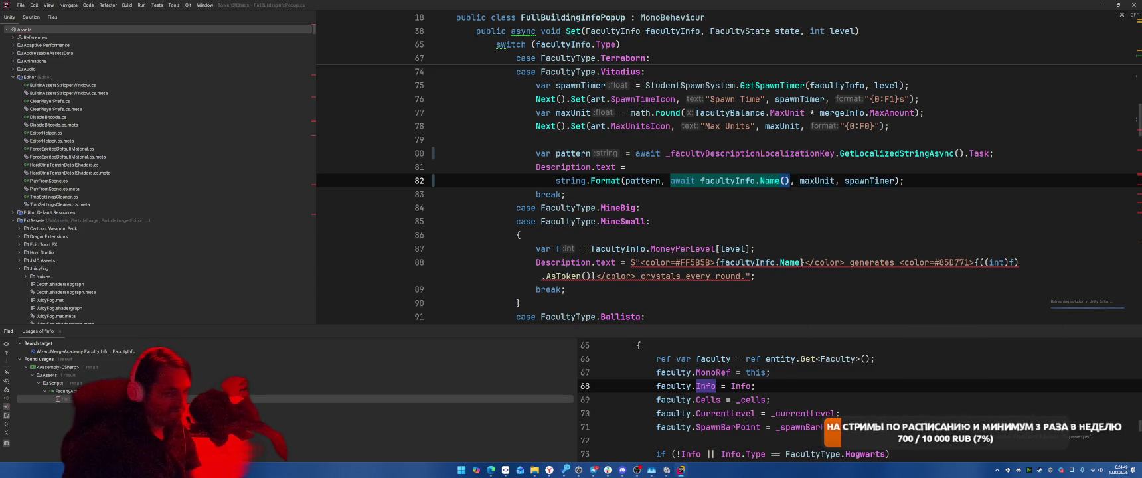
# Await facultyInfo.Name() in the line 88 description string.
pyautogui.click(630, 262)
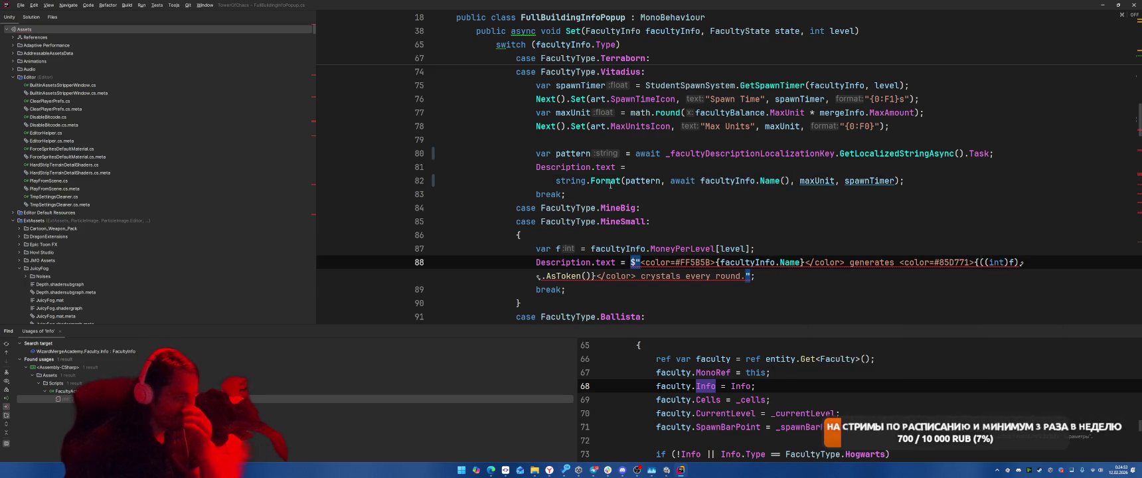
pyautogui.moveTo(611, 263)
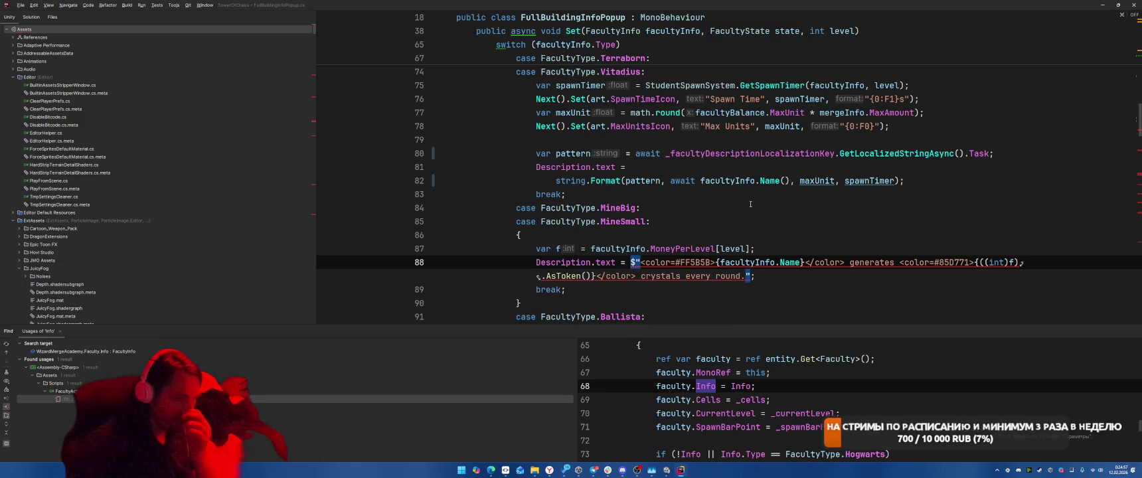
pyautogui.click(718, 263)
pyautogui.write('await')
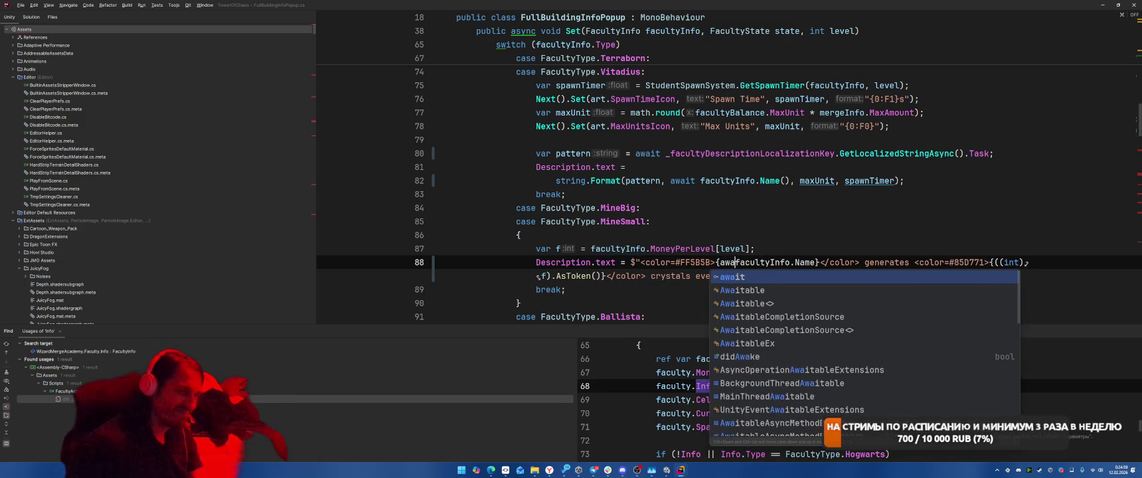
pyautogui.click(810, 263)
pyautogui.write('()')
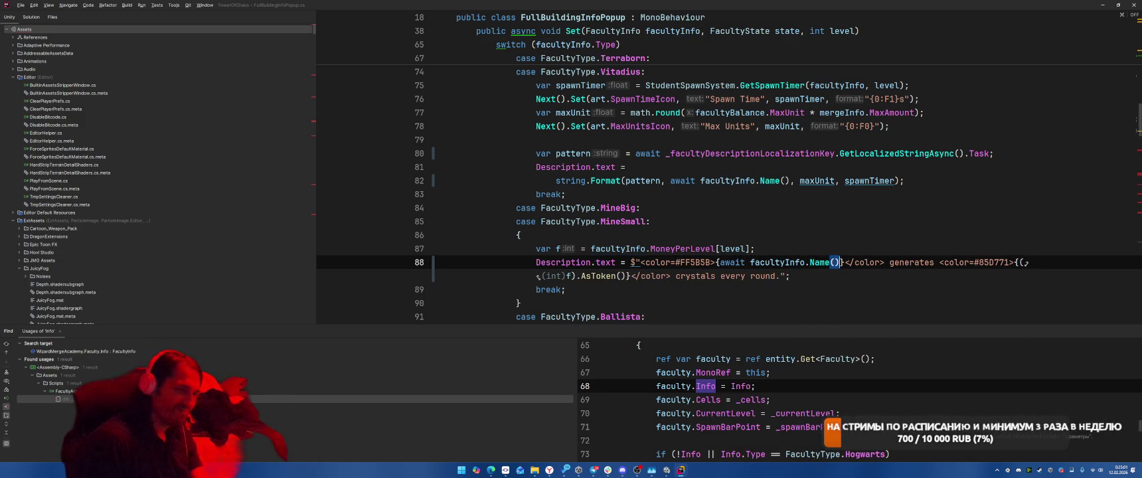
pyautogui.scroll(1, 745, 168)
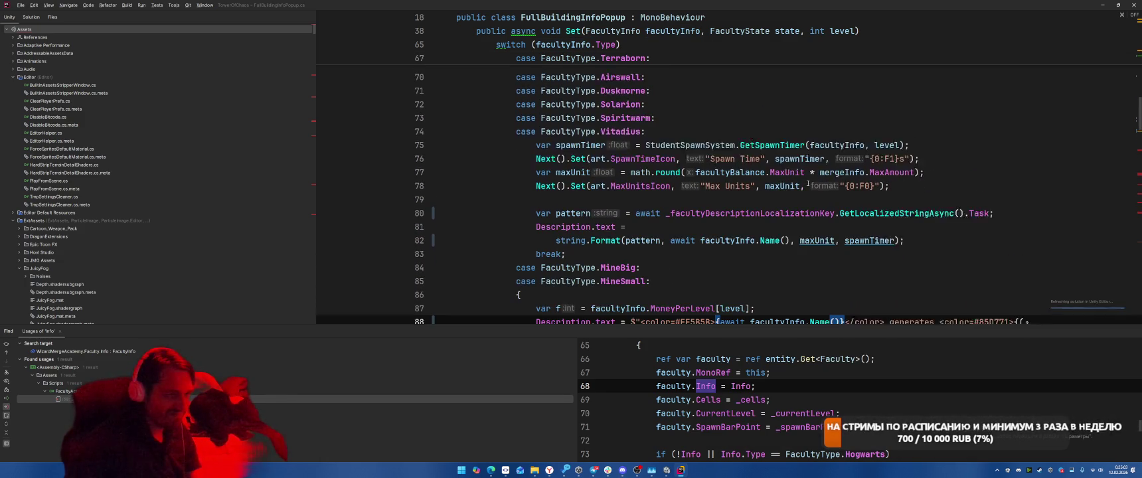
# Extract the awaited facultyInfo.Name() on line 82 into a variable named facultyName.
pyautogui.moveTo(665, 222); pyautogui.dragTo(790, 219)
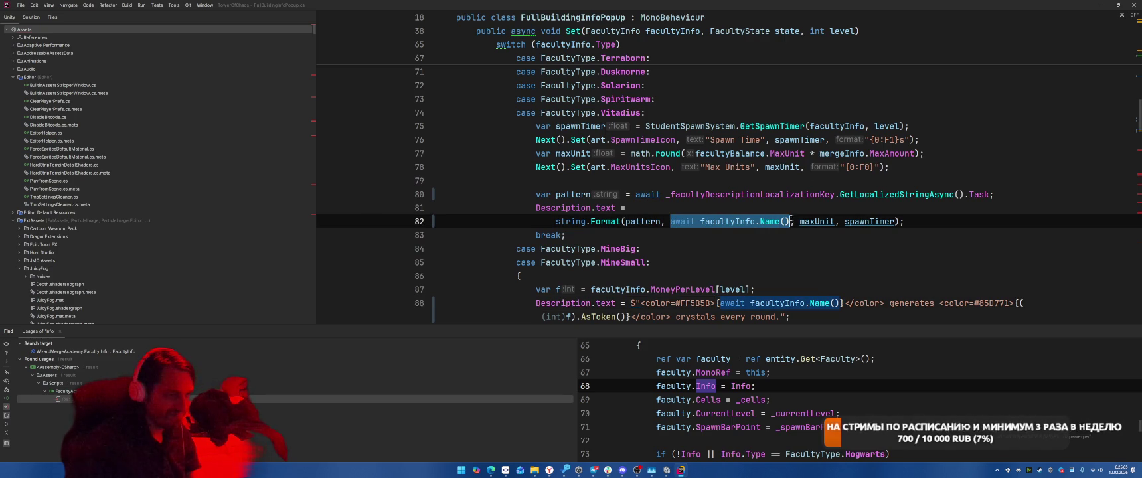
pyautogui.scroll(3, 931, 225)
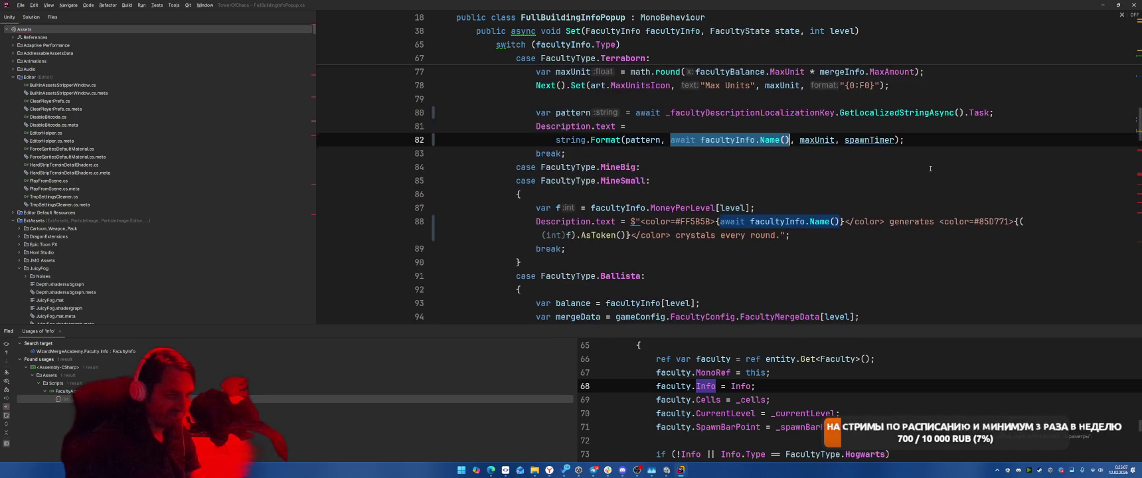
pyautogui.hotkey('alt', 'Return')
pyautogui.press('Return')
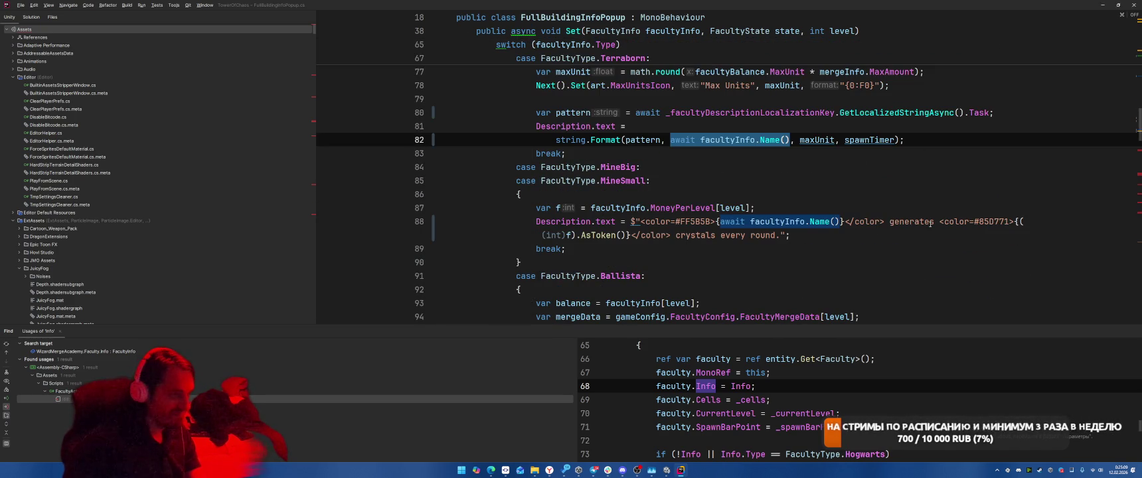
pyautogui.press('Return')
pyautogui.write('var facultyName = await facultyInfo.Name();')
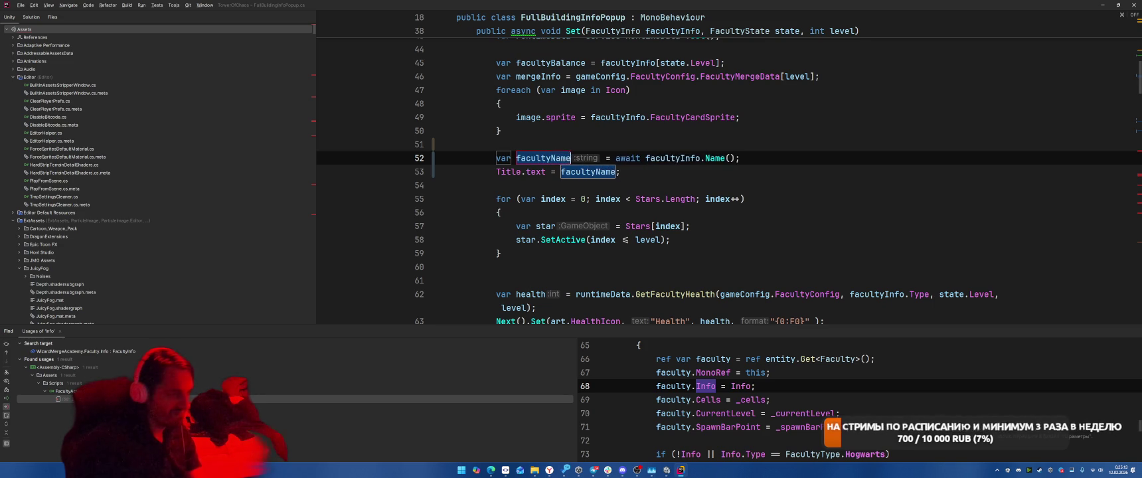
pyautogui.press('Return')
# Search all files for GetLocalizedStringAsync from line 81.
pyautogui.scroll(-8, 868, 198)
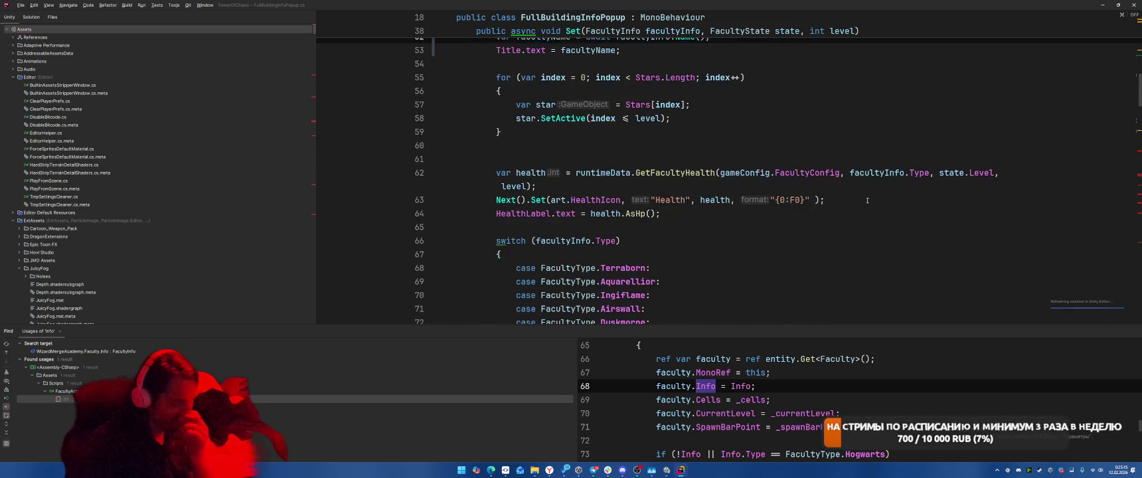
pyautogui.scroll(-3, 877, 202)
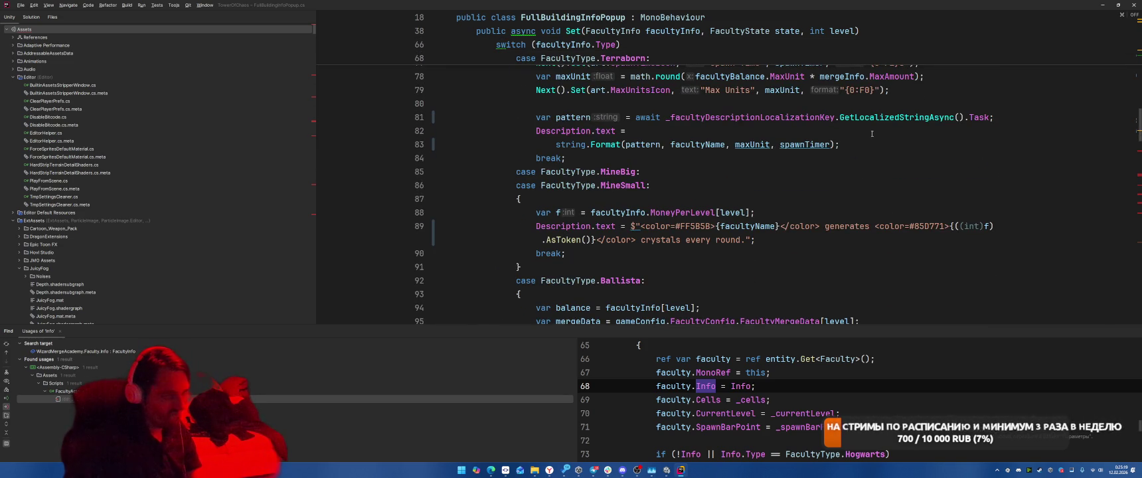
pyautogui.moveTo(838, 117); pyautogui.dragTo(955, 115)
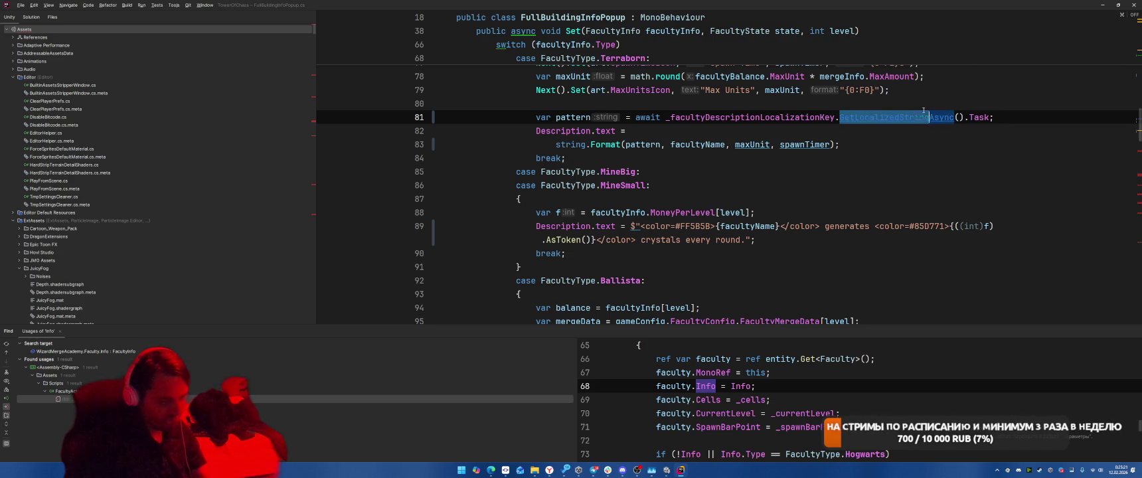
pyautogui.hotkey('ctrl', 'shift', 'f')
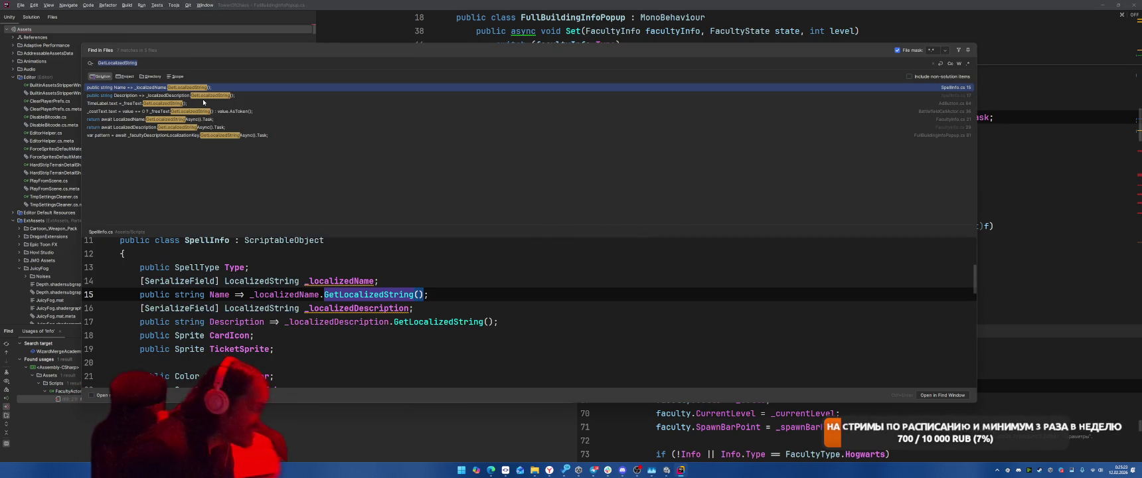
# Search all files for GetLocalizedString( calls and check the AdButton.cs match.
pyautogui.write('();')
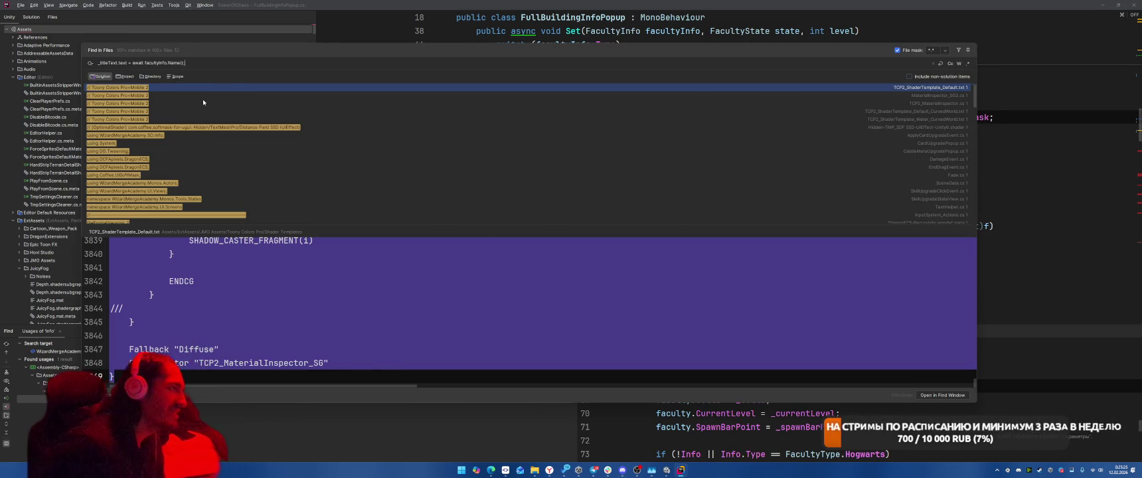
pyautogui.press('Escape')
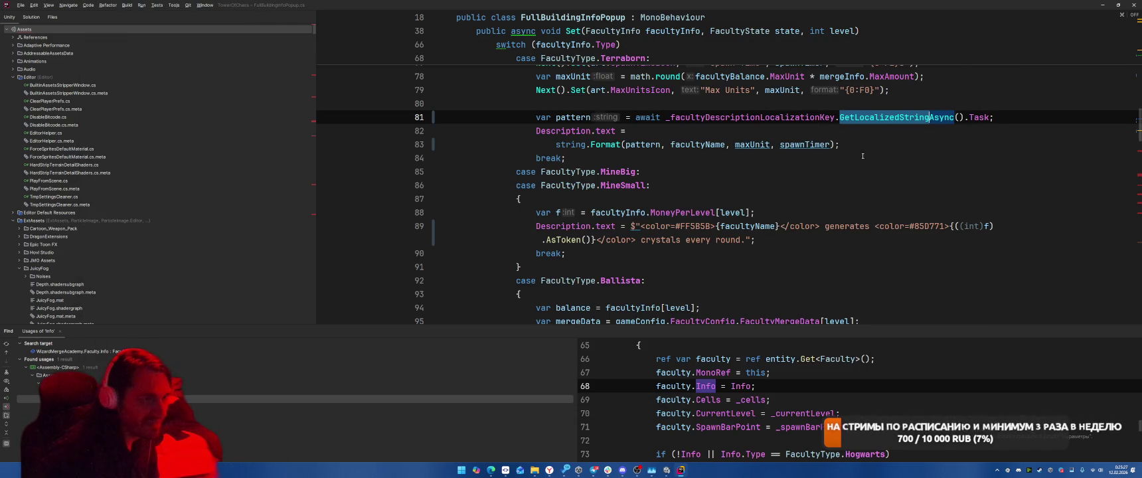
pyautogui.click(916, 118)
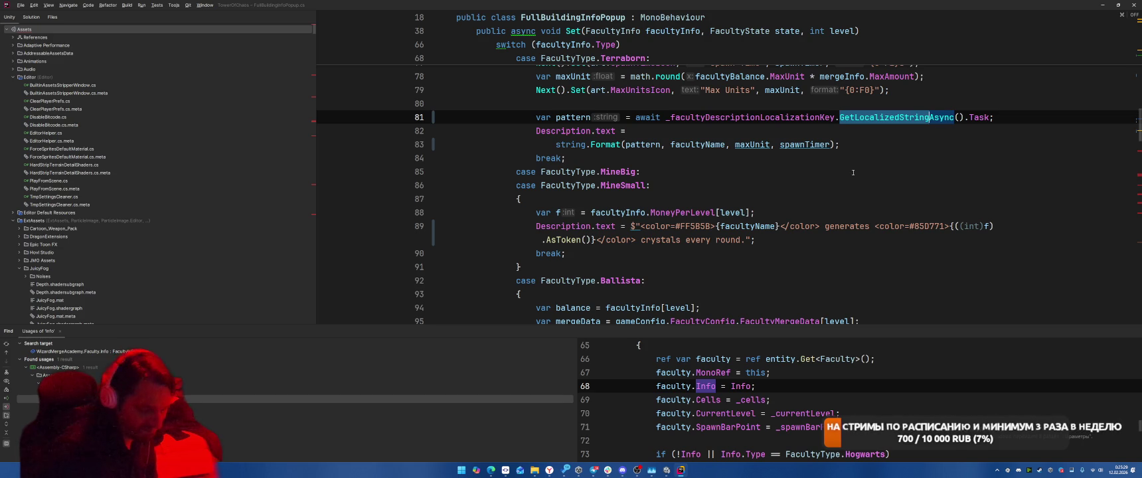
pyautogui.hotkey('ctrl', 'shift', 'f')
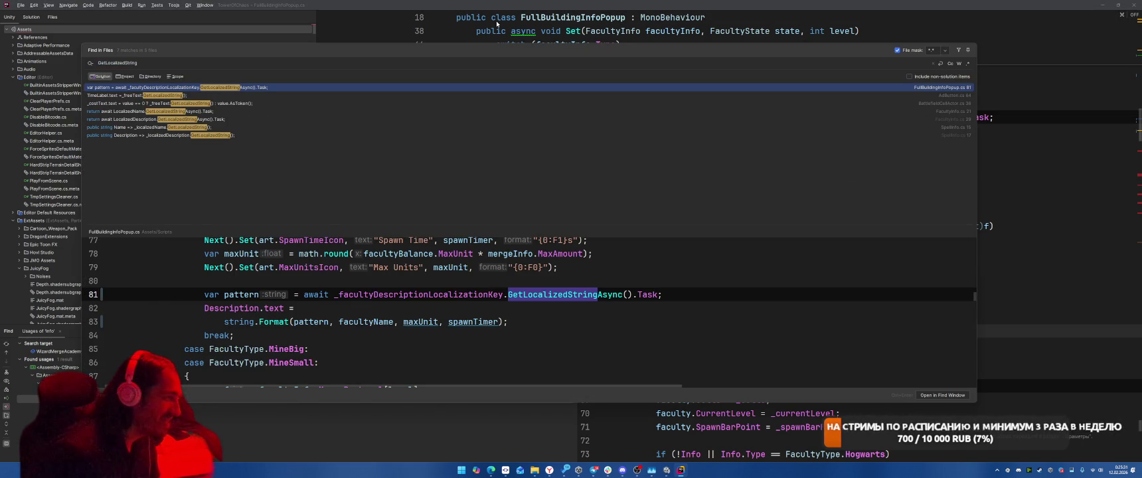
pyautogui.write('(')
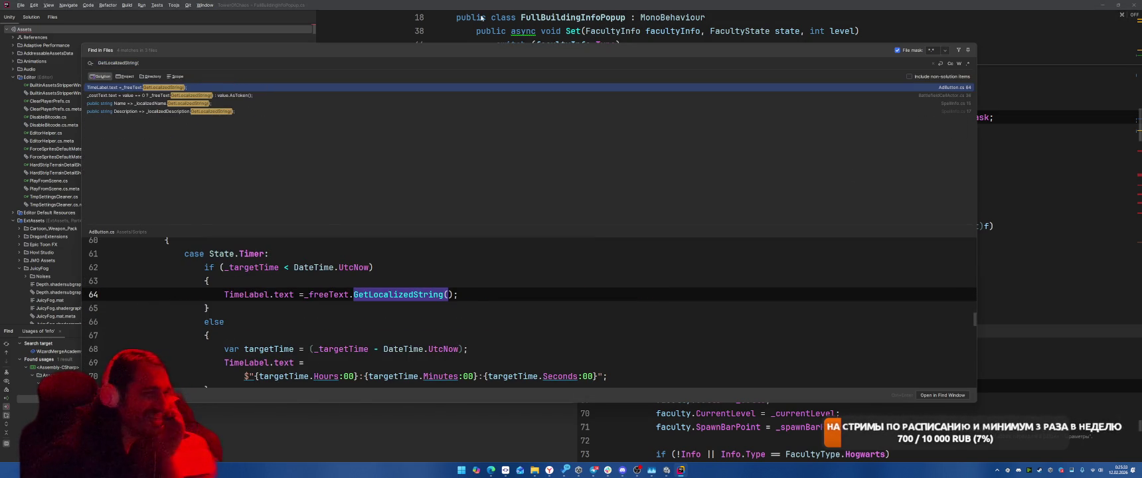
pyautogui.click(305, 294)
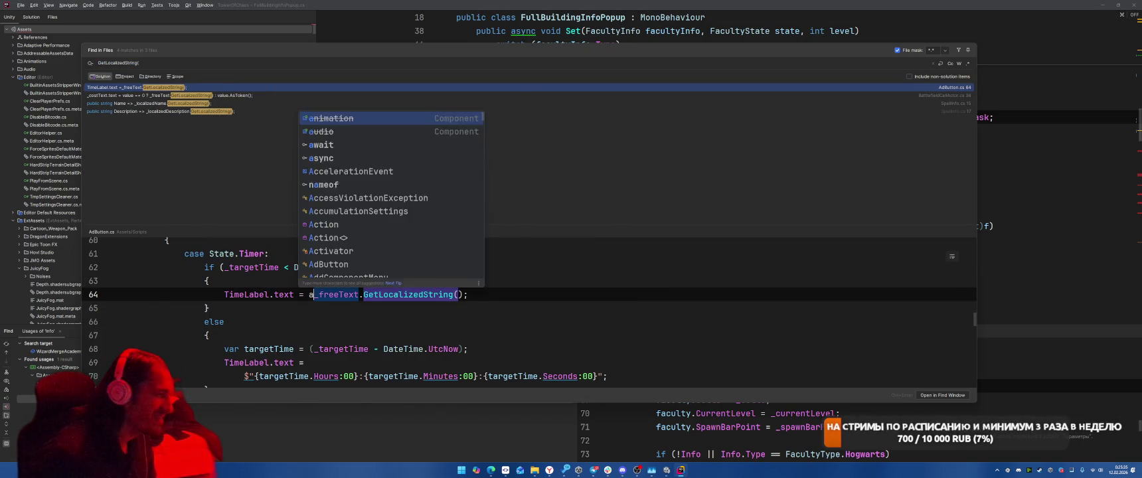
pyautogui.press('Escape')
pyautogui.press('Escape')
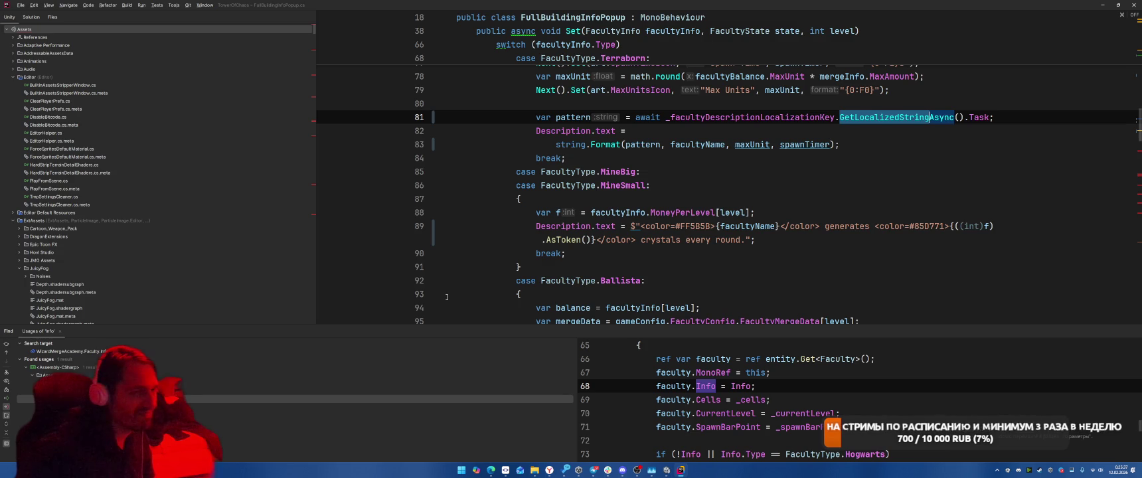
# Review the facultyInfo.Name placeholders on line 102 and in Catapult against the facultyName declaration.
pyautogui.press('F2')
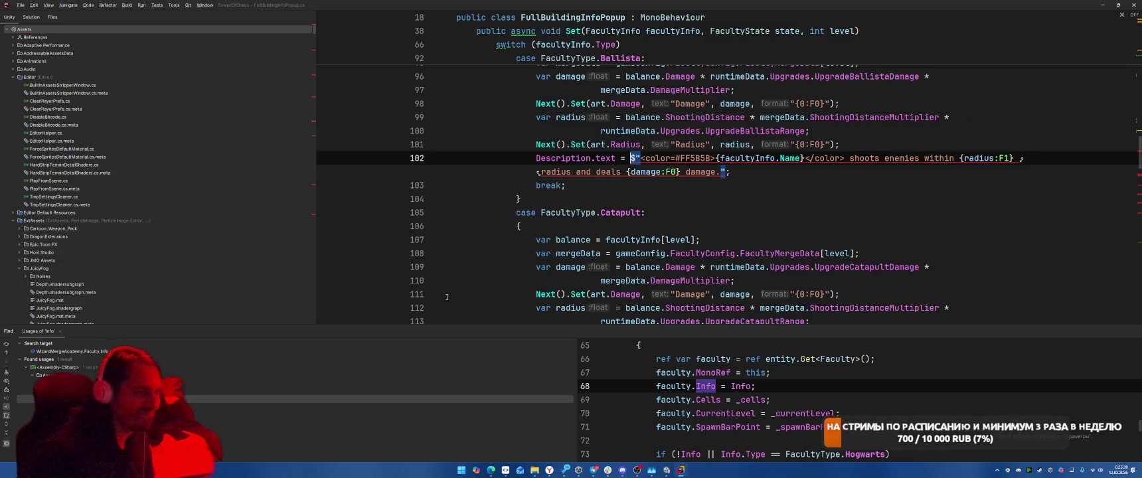
pyautogui.scroll(3, 709, 271)
pyautogui.click(719, 280)
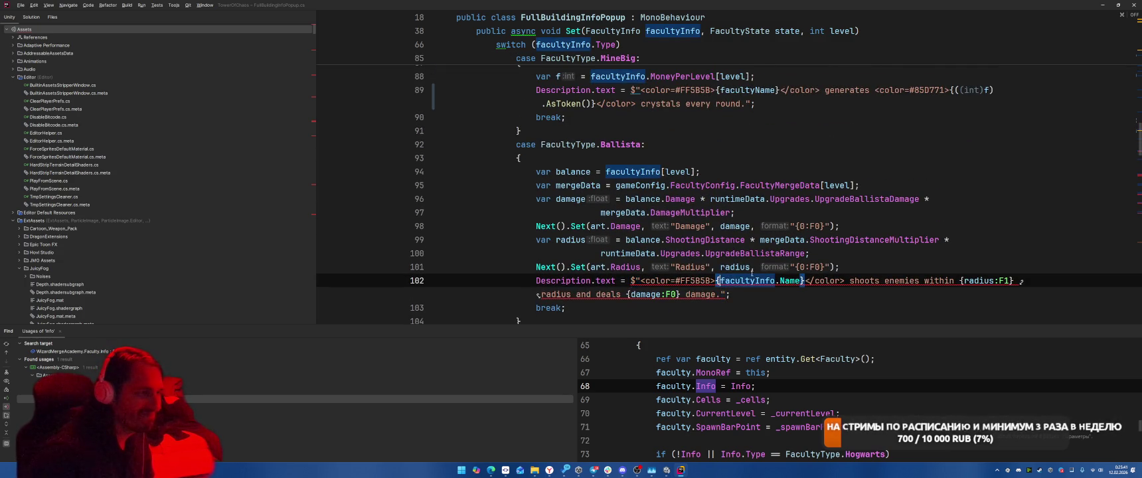
pyautogui.scroll(14, 799, 249)
pyautogui.scroll(4, 800, 250)
pyautogui.scroll(-6, 664, 199)
pyautogui.scroll(2, 536, 140)
pyautogui.click(536, 144)
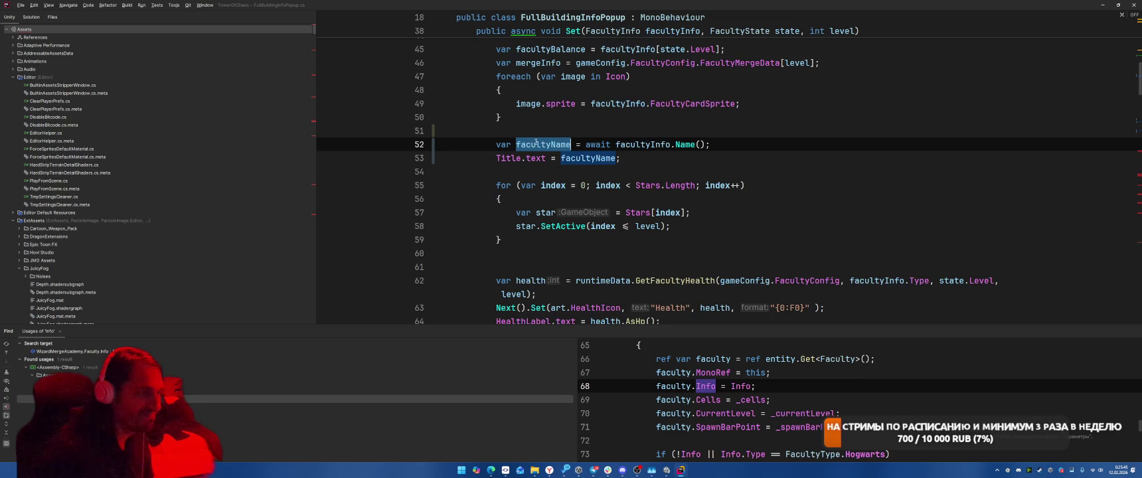
pyautogui.scroll(-15, 785, 201)
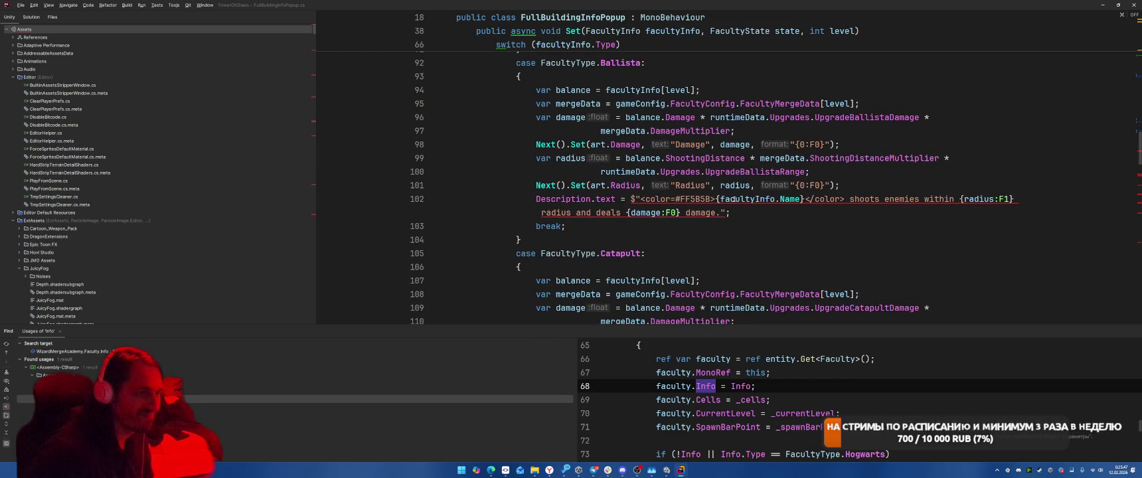
pyautogui.click(785, 201)
pyautogui.hotkey('ctrl', 'w')
pyautogui.hotkey('ctrl', 'w')
pyautogui.hotkey('ctrl', 'w')
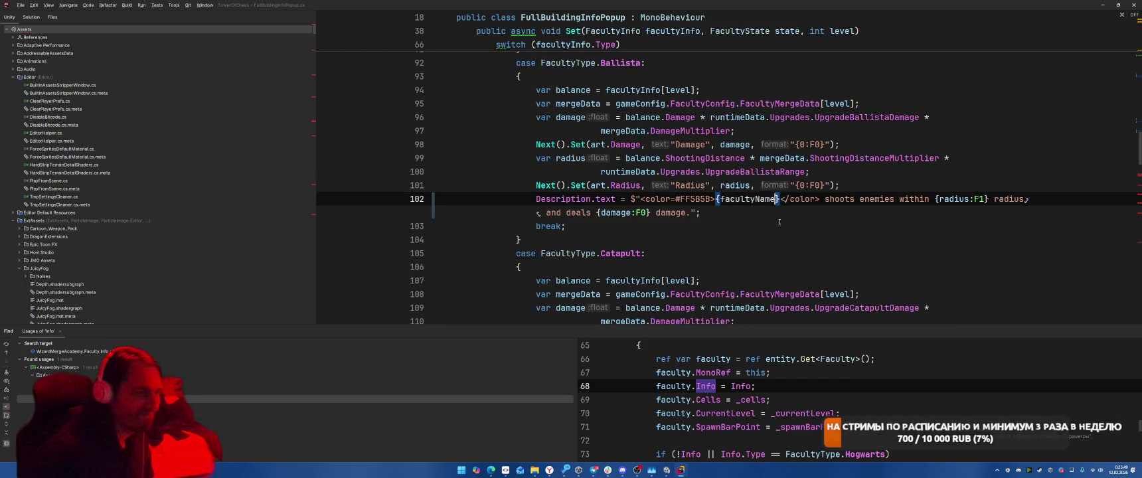
pyautogui.scroll(-4, 712, 238)
pyautogui.moveTo(719, 253); pyautogui.dragTo(781, 253)
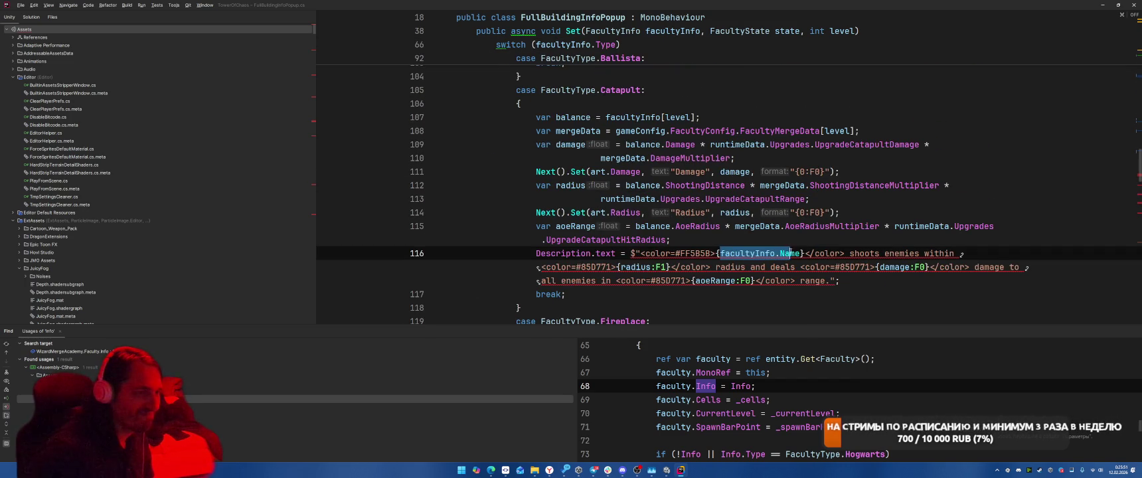
# Replace facultyInfo.Name with facultyName on lines 122, 128, WatcherHut and Sweetshop descriptions.
pyautogui.press('F2')
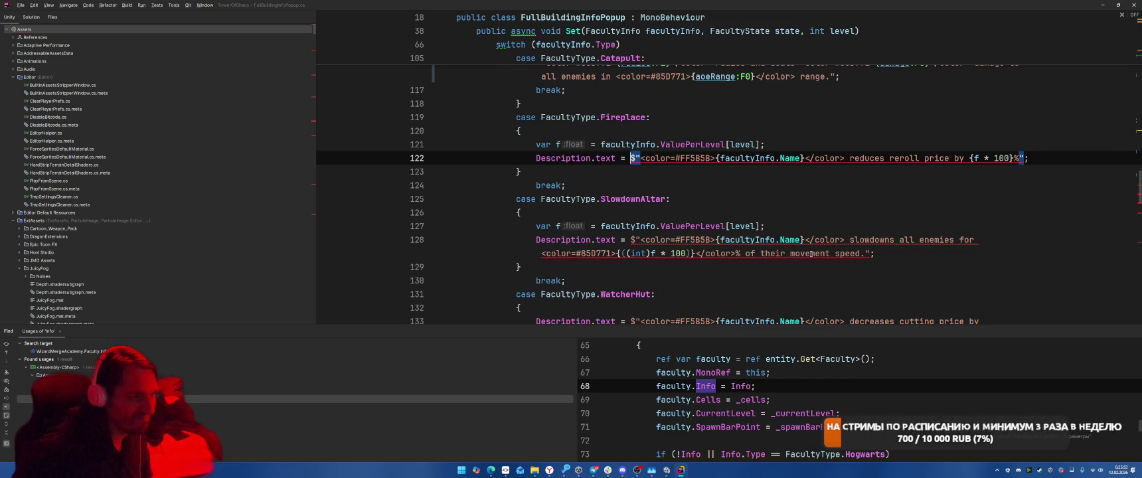
pyautogui.hotkey('alt', 'Return')
pyautogui.press('Return')
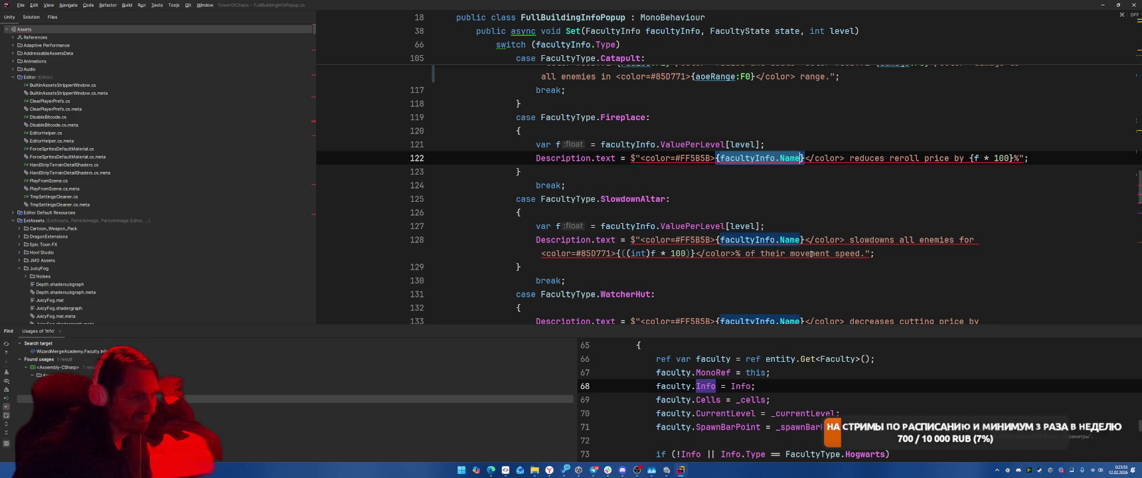
pyautogui.press('F2')
pyautogui.hotkey('alt', 'Return')
pyautogui.press('Return')
pyautogui.press('F2')
pyautogui.hotkey('alt', 'Return')
pyautogui.press('Return')
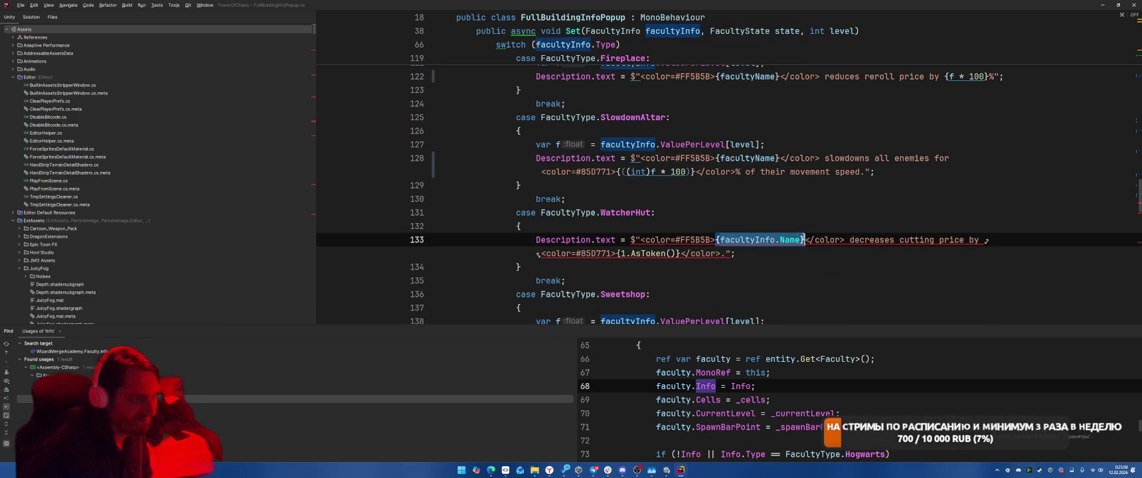
pyautogui.click(826, 216)
pyautogui.press('F2')
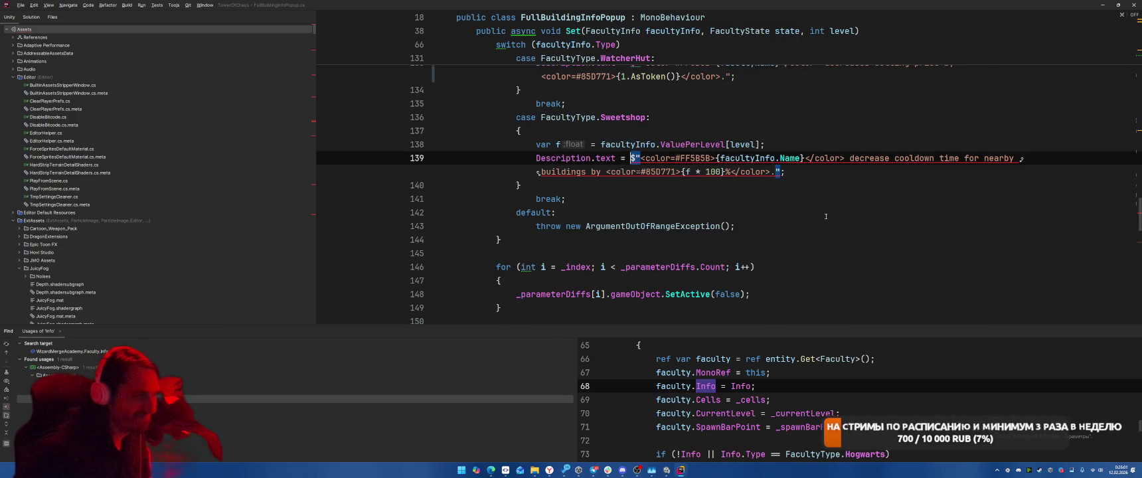
pyautogui.moveTo(720, 159); pyautogui.dragTo(790, 158)
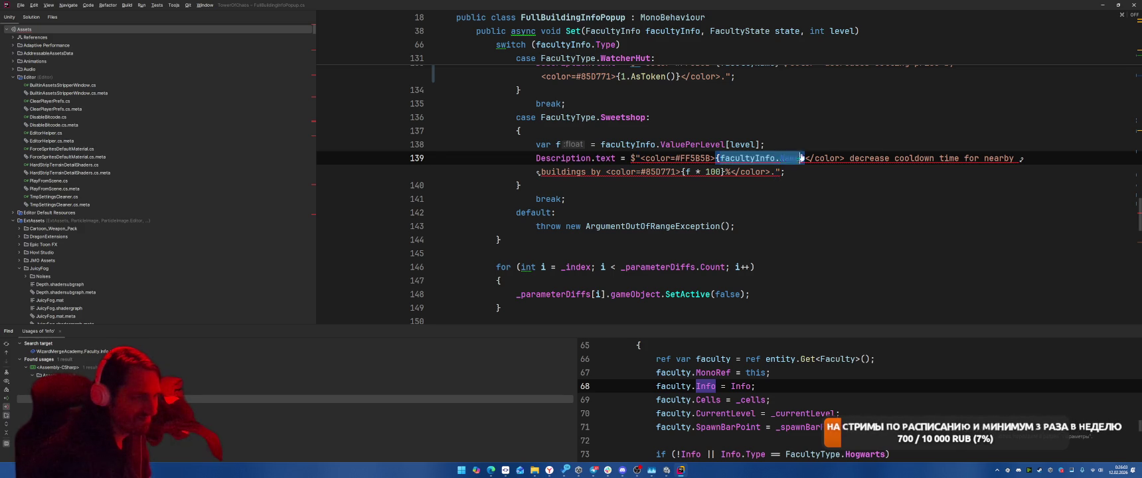
pyautogui.press('F2')
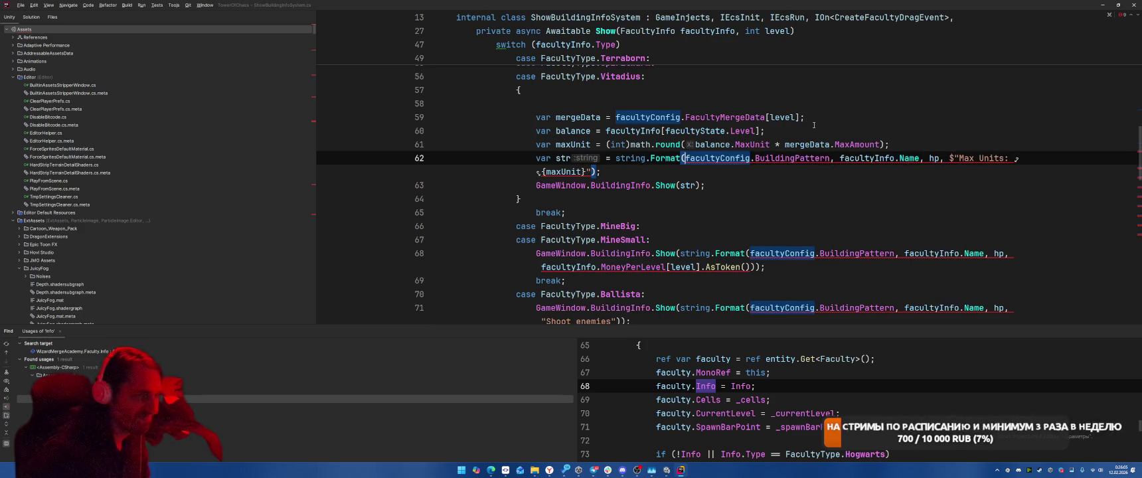
# Add () and await to facultyInfo.Name on line 62, then undo the edits.
pyautogui.click(839, 160)
pyautogui.scroll(2, 933, 133)
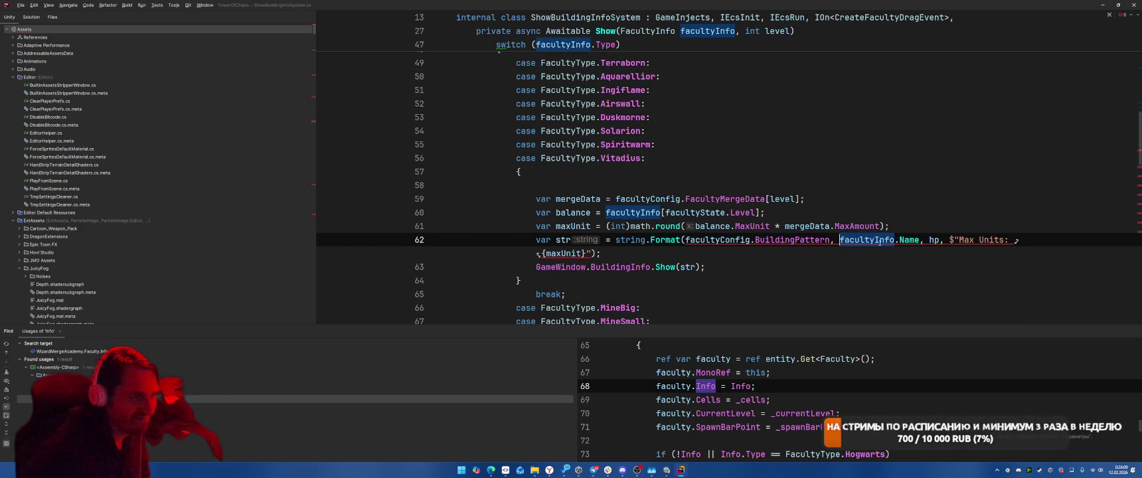
pyautogui.hotkey('ctrl', 'w')
pyautogui.hotkey('ctrl', 'w')
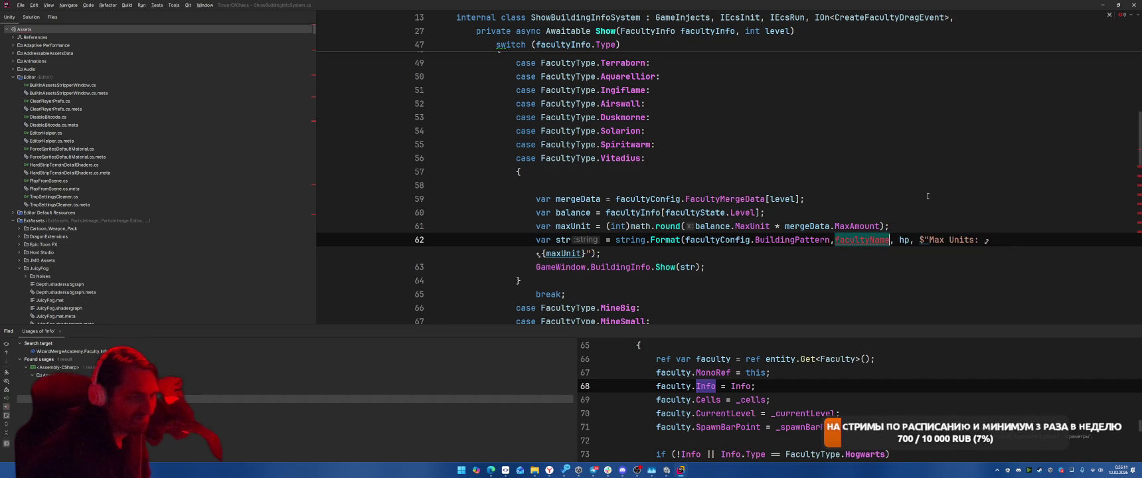
pyautogui.press('Right')
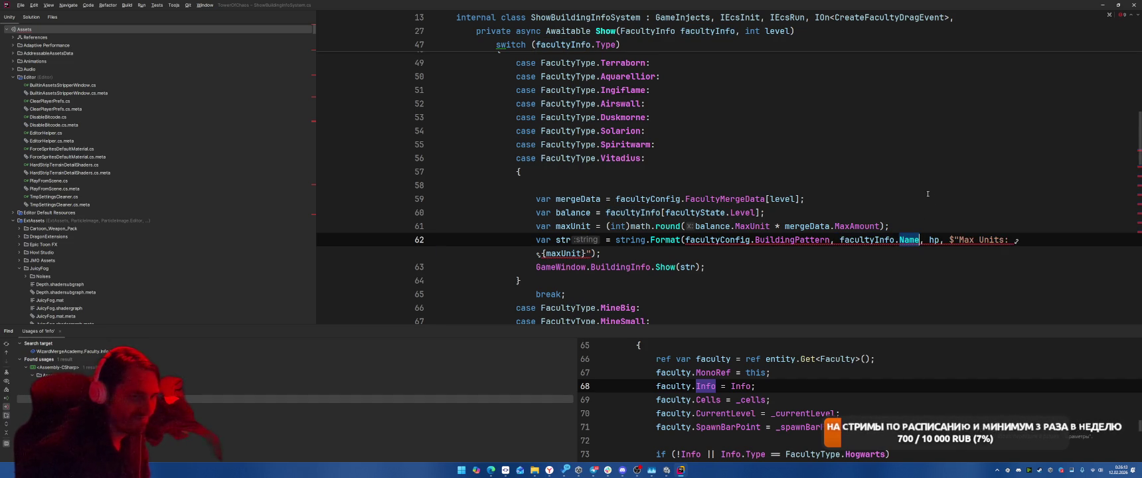
pyautogui.write('(')
pyautogui.hotkey('ctrl', 'Left')
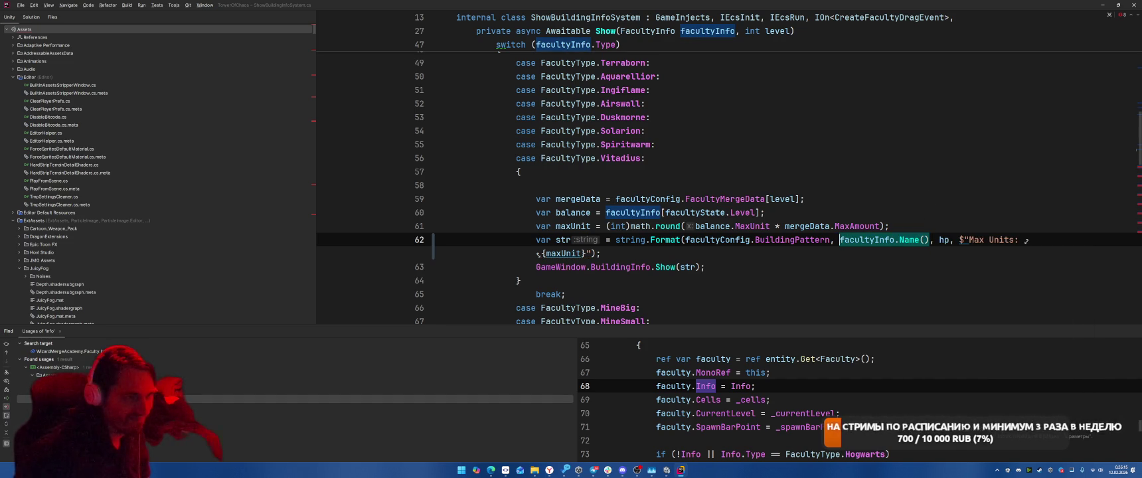
pyautogui.write('await')
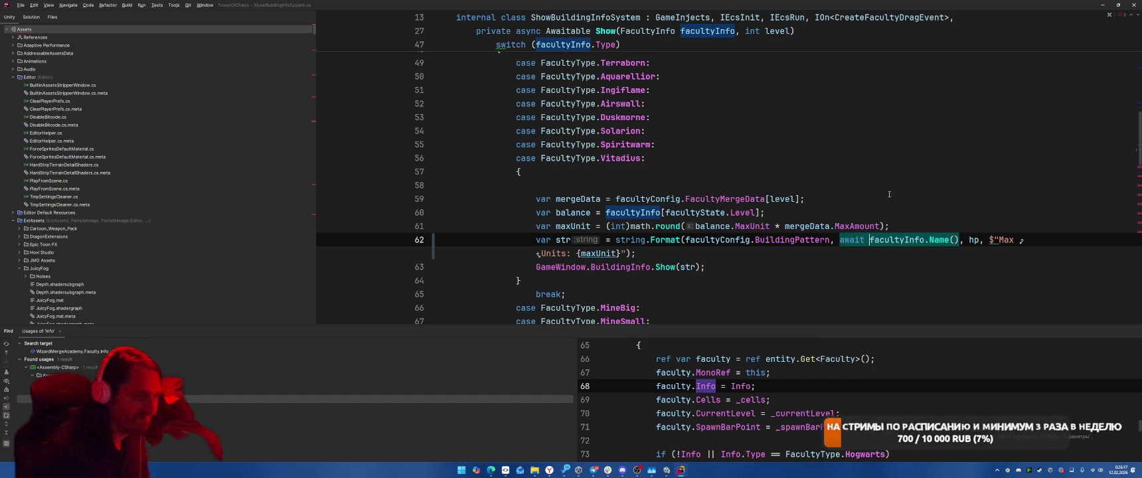
pyautogui.scroll(-4, 844, 197)
pyautogui.scroll(3, 881, 173)
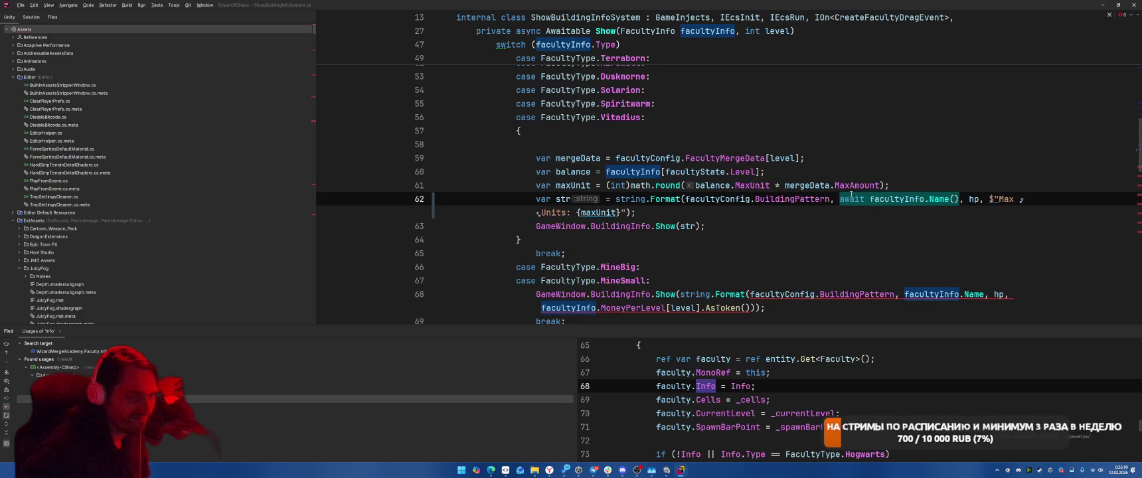
pyautogui.hotkey('ctrl', 'z')
pyautogui.hotkey('ctrl', 'z')
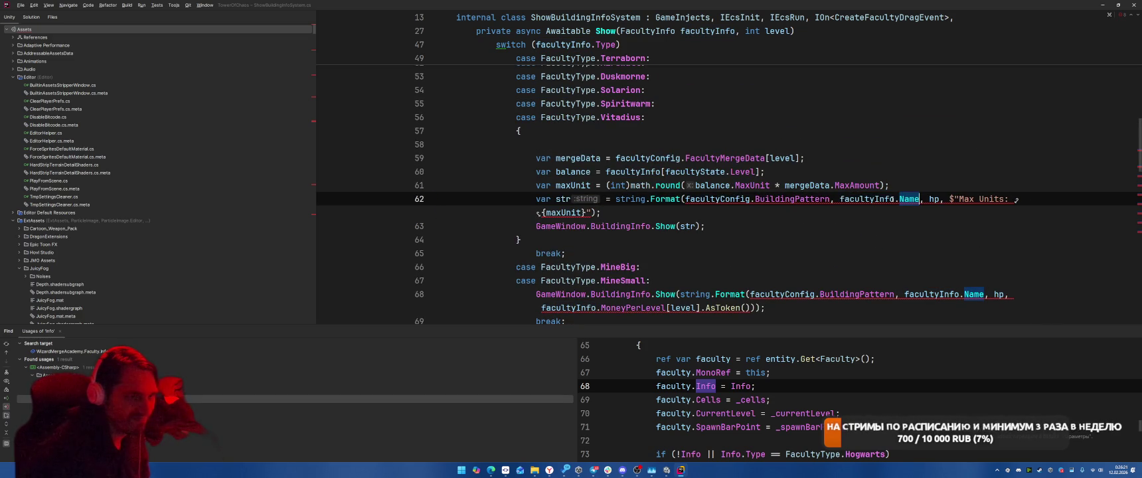
# Extract facultyInfo.Name into a local variable, then inline it back into string.Format.
pyautogui.hotkey('ctrl', 'alt', 'v')
pyautogui.press('Return')
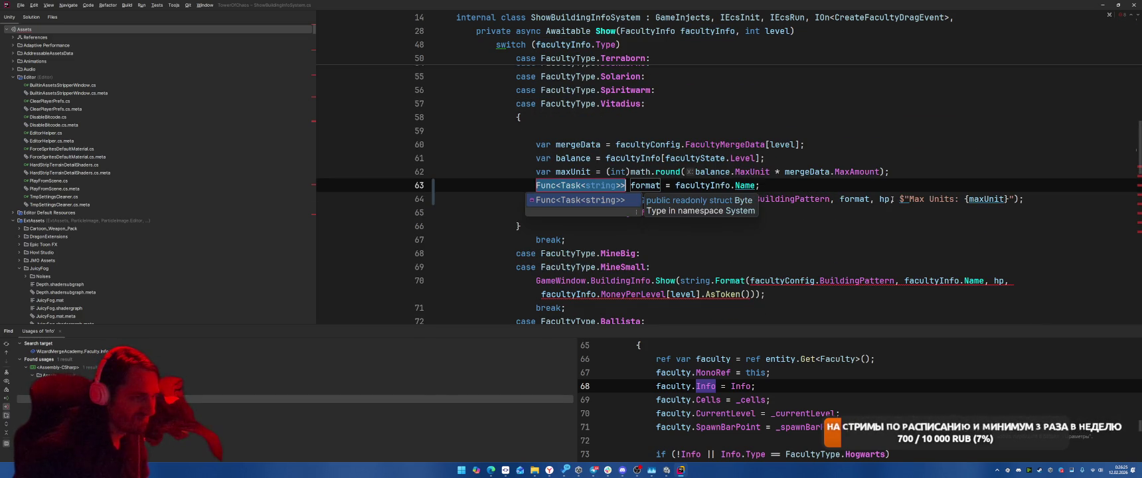
pyautogui.press('Return')
pyautogui.press('Return')
pyautogui.click(625, 185)
pyautogui.hotkey('ctrl', 'alt', 'n')
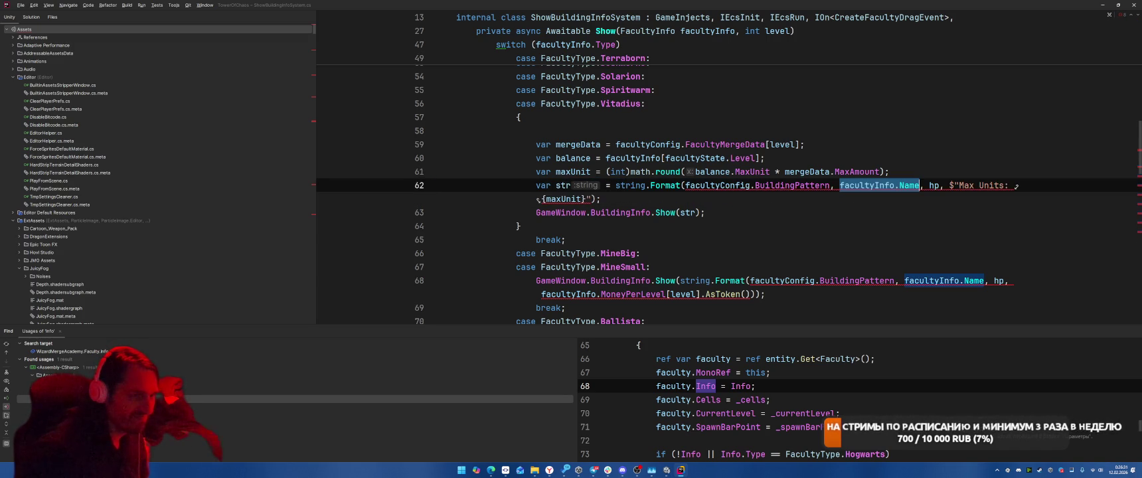
pyautogui.press('Escape')
# Await facultyInfo.Name() and introduce it as a facultyName variable for string.Format.
pyautogui.write('(')
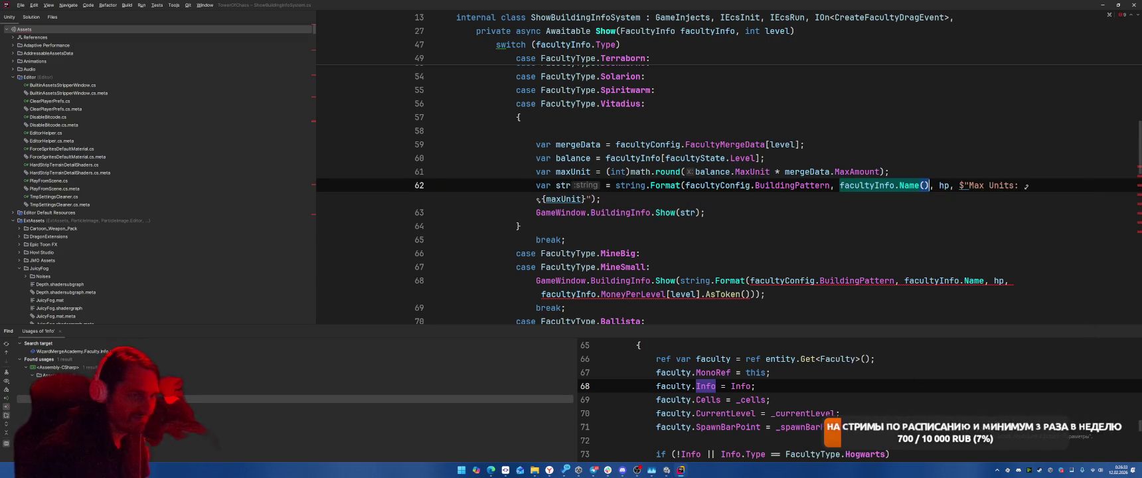
pyautogui.click(841, 185)
pyautogui.write('awa')
pyautogui.press('Return')
pyautogui.hotkey('ctrl', 'w')
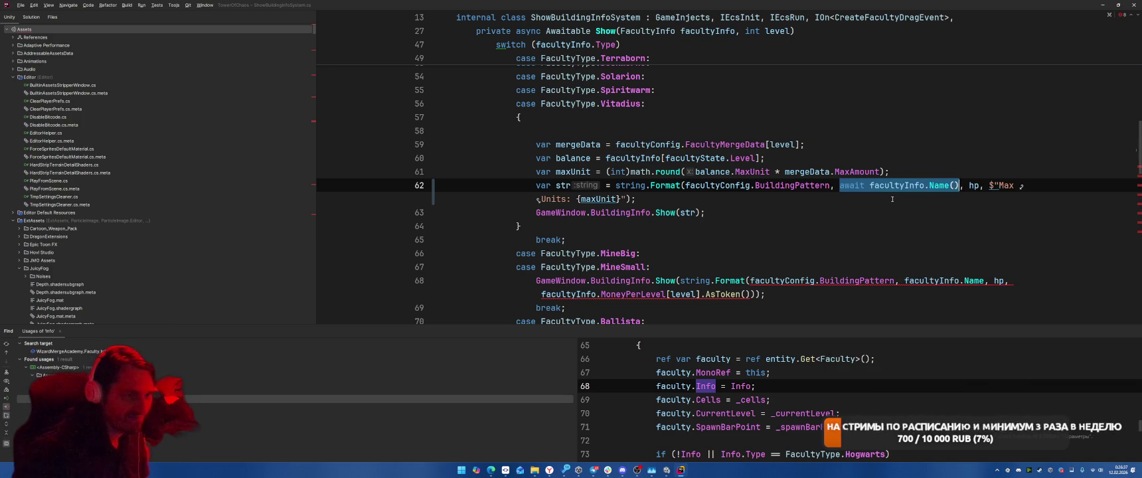
pyautogui.hotkey('ctrl', 'alt', 'v')
pyautogui.press('Return')
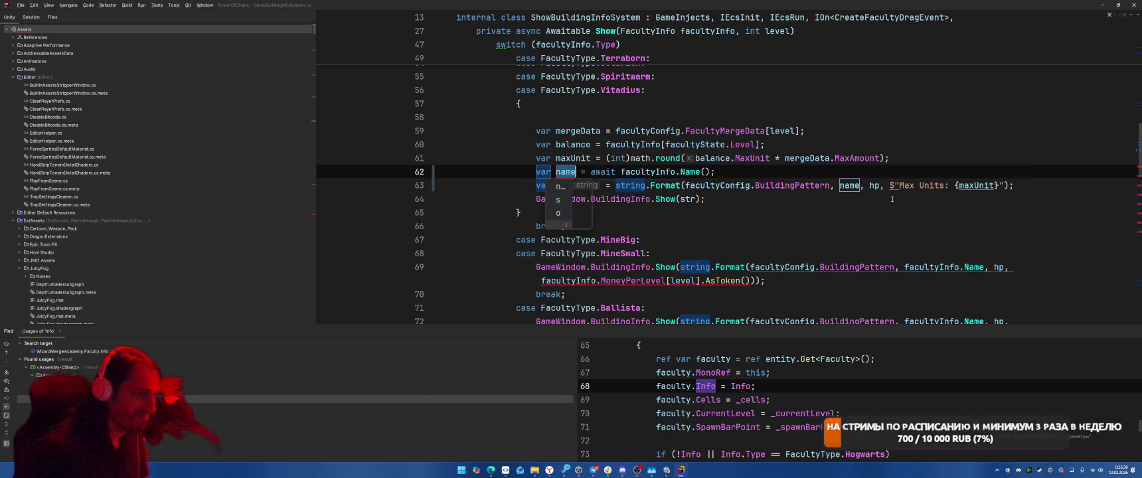
pyautogui.write('facultyN')
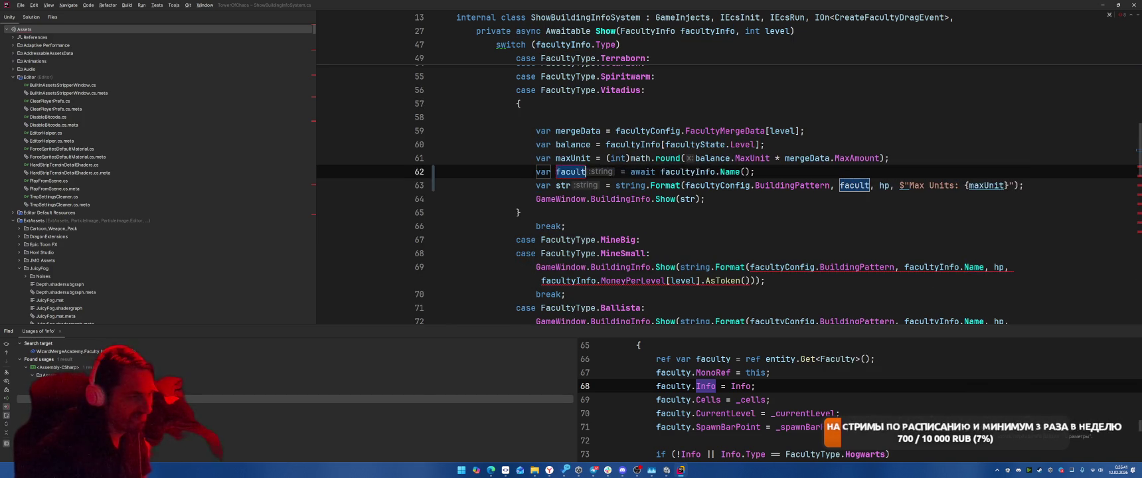
pyautogui.write('ame')
pyautogui.press('Return')
pyautogui.moveTo(536, 172); pyautogui.dragTo(654, 172)
pyautogui.click(761, 172)
pyautogui.scroll(7, 787, 170)
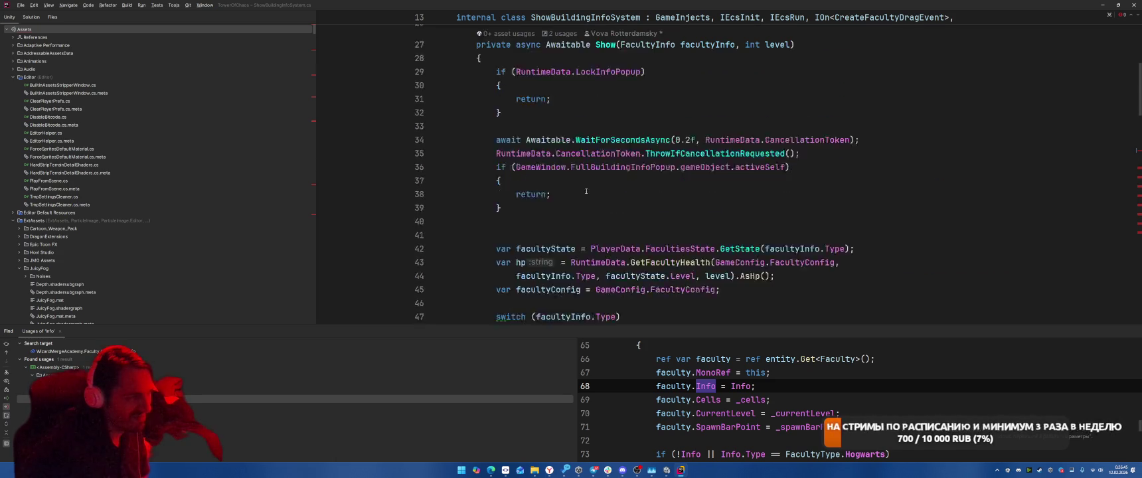
# Paste the facultyName declaration on a new line after the facultyConfig line.
pyautogui.click(794, 185)
pyautogui.press('Return')
pyautogui.press('Return')
pyautogui.write('var facultyName = await facultyInfo.Name();')
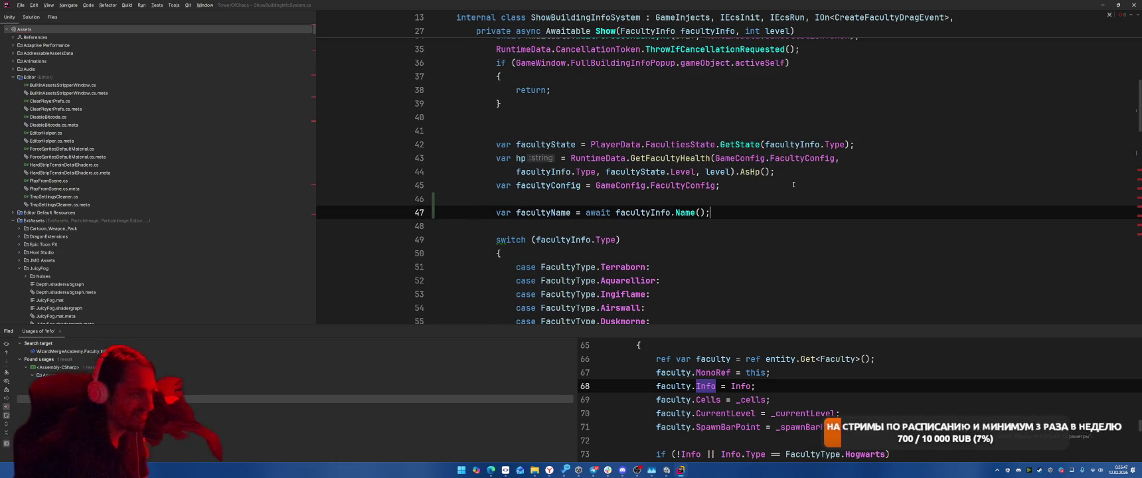
# Replace facultyInfo.Name with facultyName in the MineSmall, Ballista, Catapult and Fireplace cases.
pyautogui.scroll(-9, 794, 185)
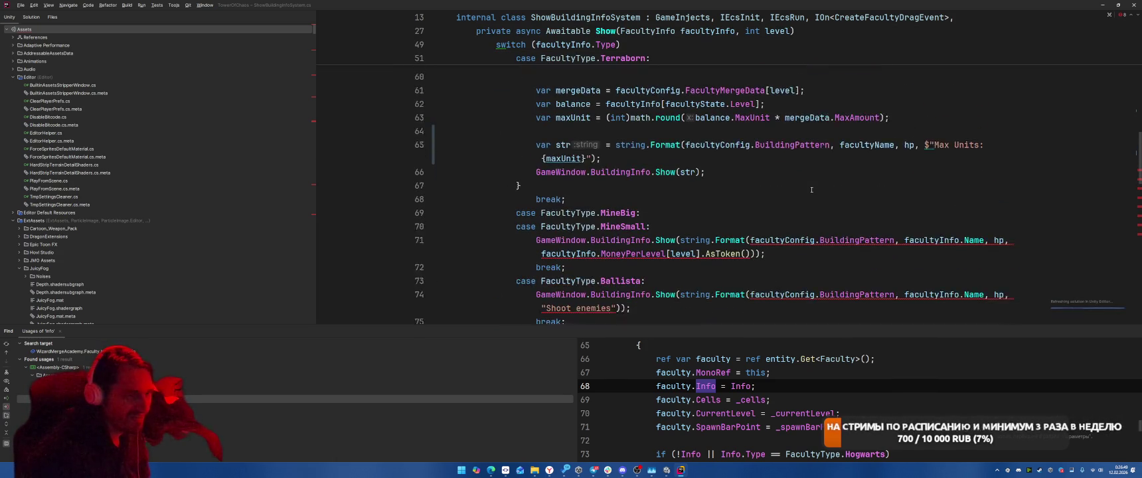
pyautogui.doubleClick(867, 130)
pyautogui.hotkey('ctrl', 'c')
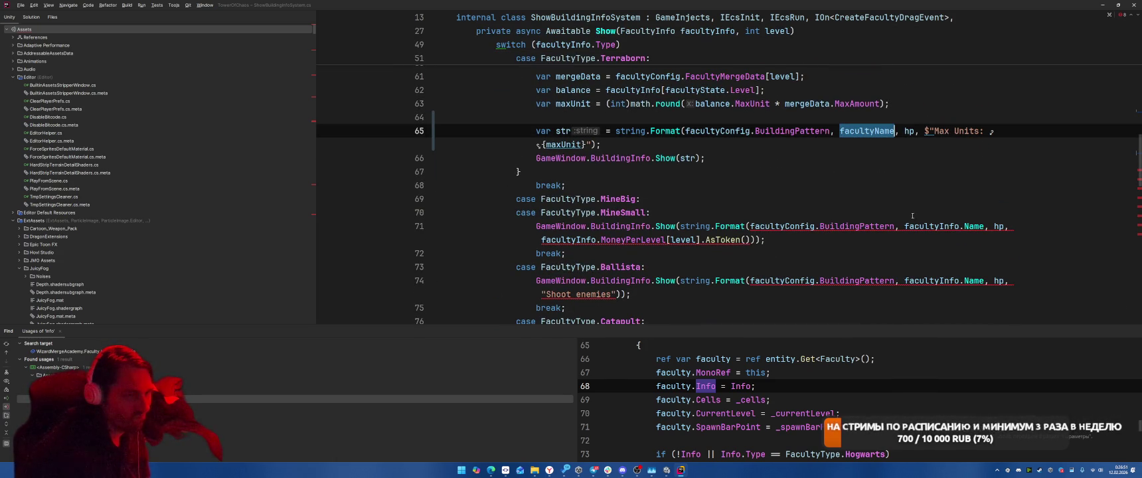
pyautogui.moveTo(905, 226); pyautogui.dragTo(984, 226)
pyautogui.hotkey('ctrl', 'v')
pyautogui.moveTo(905, 281); pyautogui.dragTo(984, 281)
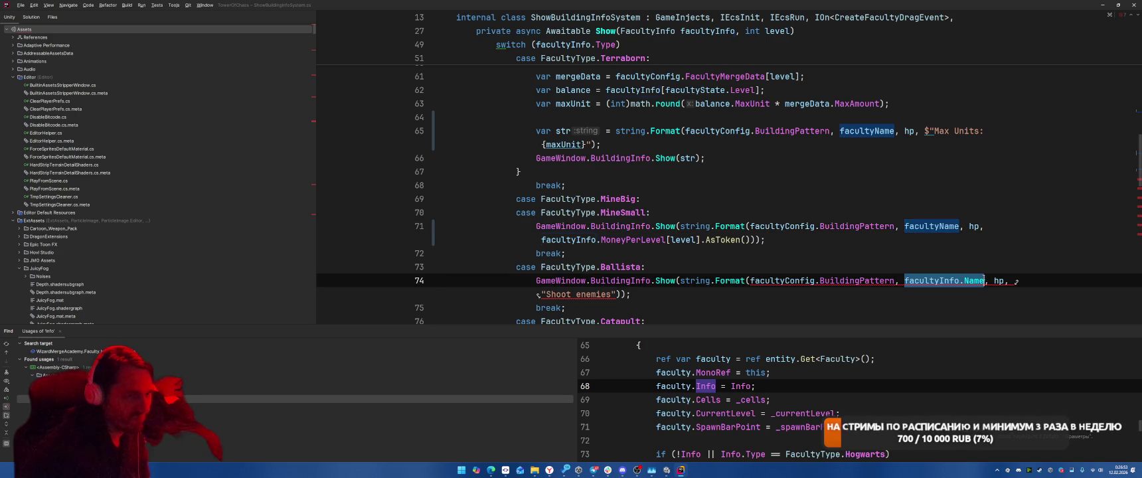
pyautogui.hotkey('ctrl', 'v')
pyautogui.scroll(-2, 942, 223)
pyautogui.moveTo(905, 253); pyautogui.dragTo(984, 253)
pyautogui.hotkey('ctrl', 'v')
pyautogui.moveTo(905, 307); pyautogui.dragTo(984, 308)
pyautogui.hotkey('ctrl', 'v')
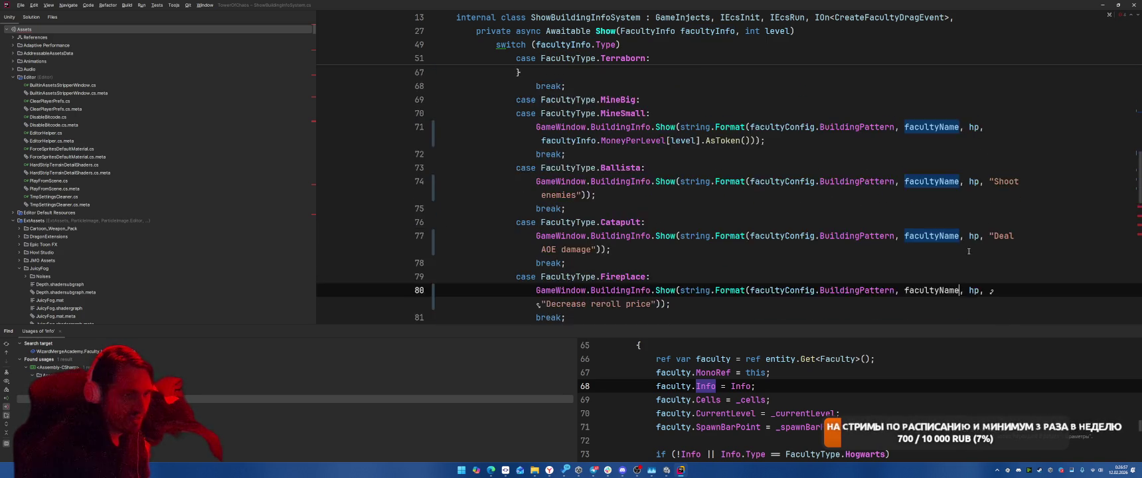
# Replace the remaining facultyInfo.Name references on lines 83, 86, 89 and the Sweetshop case with facultyName.
pyautogui.scroll(-3, 942, 223)
pyautogui.click(905, 222)
pyautogui.moveTo(905, 223); pyautogui.dragTo(984, 222)
pyautogui.hotkey('ctrl', 'v')
pyautogui.moveTo(983, 277); pyautogui.dragTo(905, 277)
pyautogui.hotkey('ctrl', 'v')
pyautogui.scroll(-5, 959, 190)
pyautogui.moveTo(982, 126); pyautogui.dragTo(905, 127)
pyautogui.hotkey('ctrl', 'v')
pyautogui.click(969, 181)
pyautogui.moveTo(984, 182); pyautogui.dragTo(905, 182)
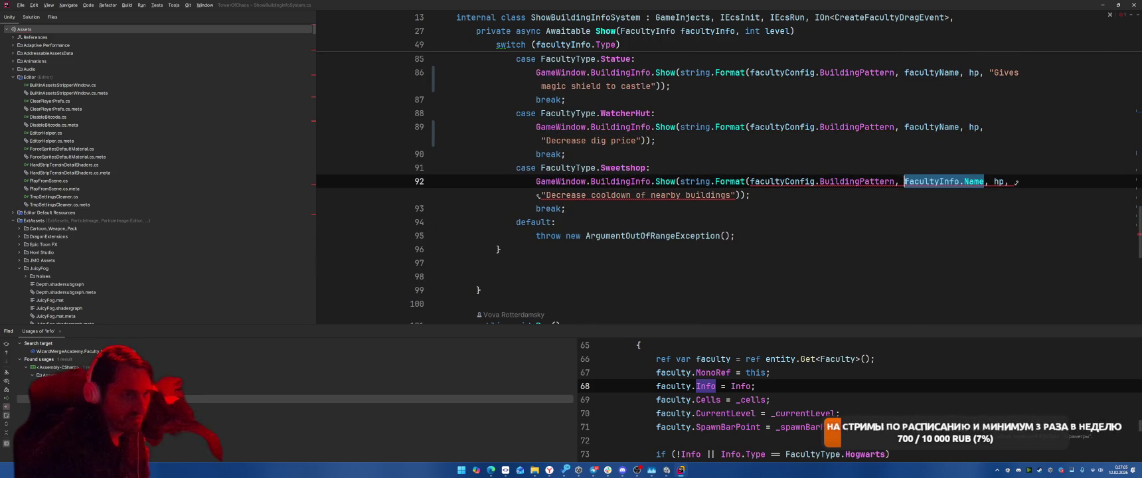
pyautogui.hotkey('ctrl', 'v')
pyautogui.hotkey('ctrl', 'alt', 'Down')
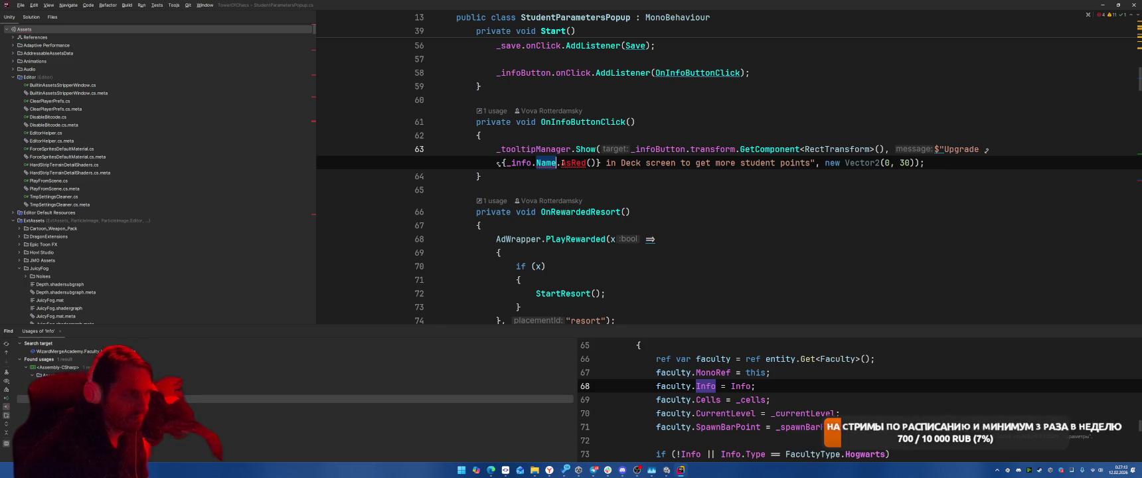
# Wrap the tooltip's _info.Name() call in an await expression.
pyautogui.write('())')
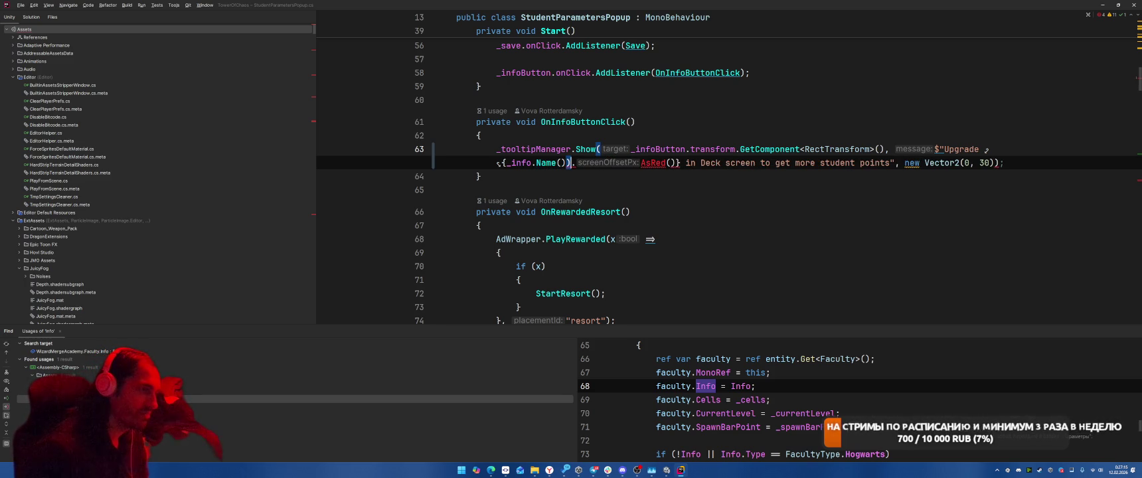
pyautogui.write('(await')
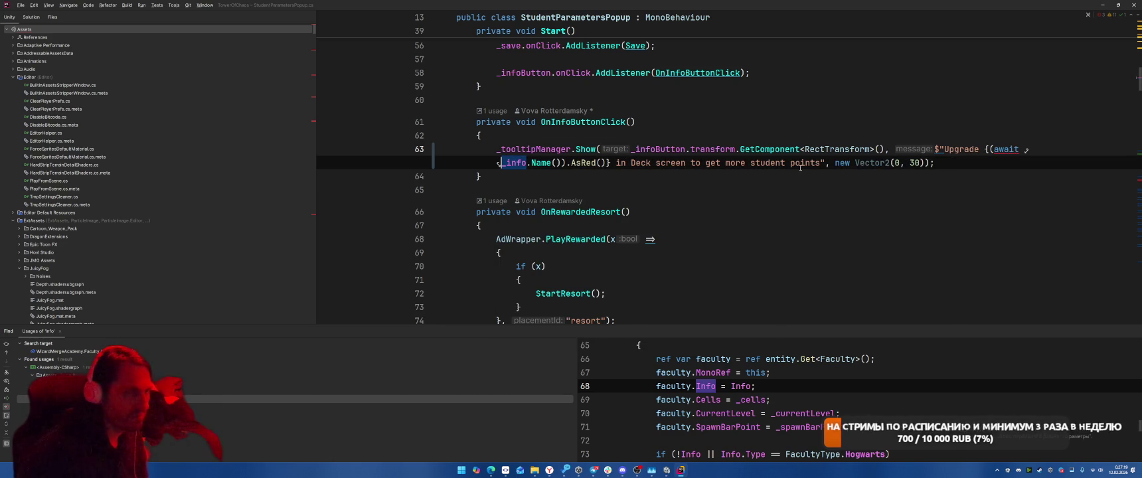
pyautogui.hotkey('ctrl', 'z')
pyautogui.write('await')
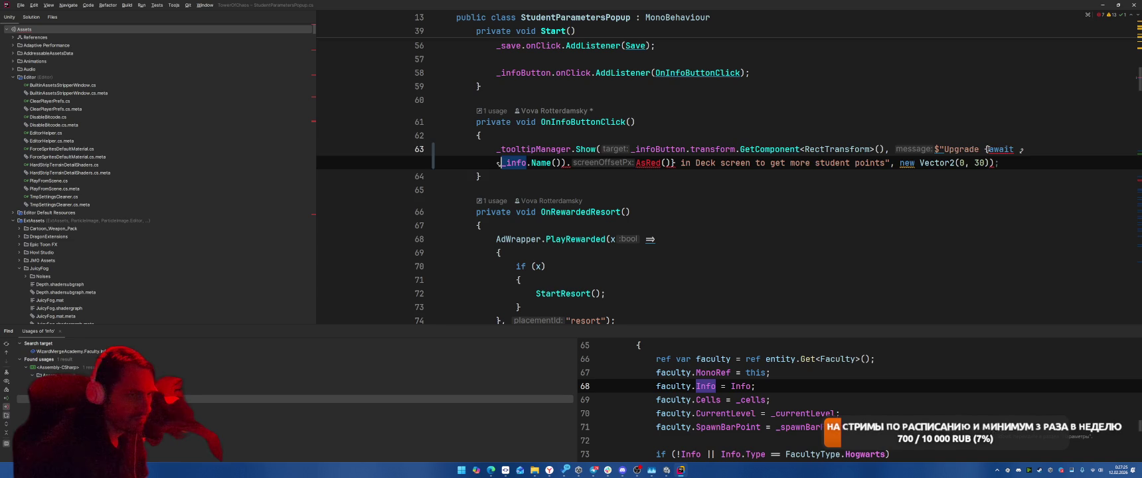
pyautogui.hotkey('ctrl', 'w')
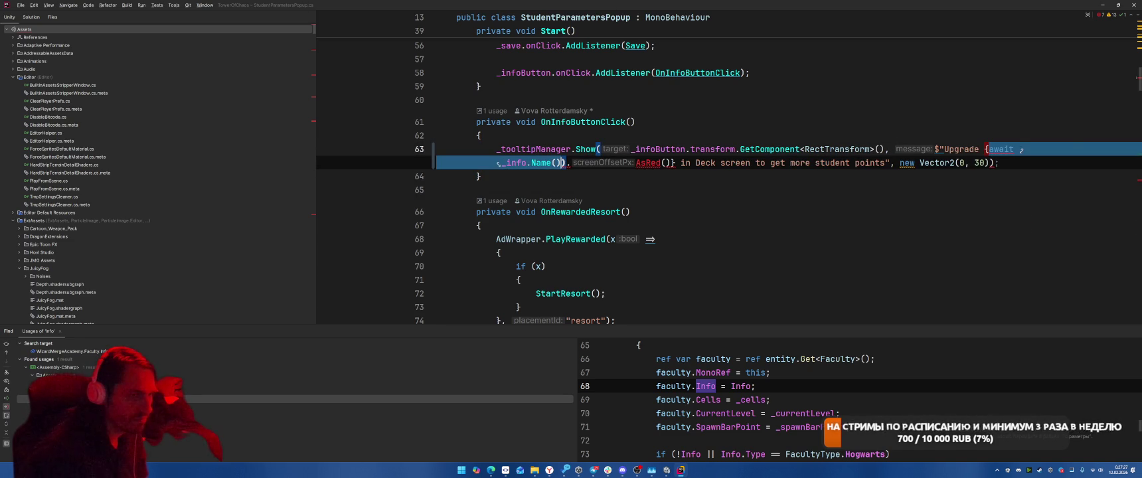
pyautogui.press('Left')
pyautogui.write('(')
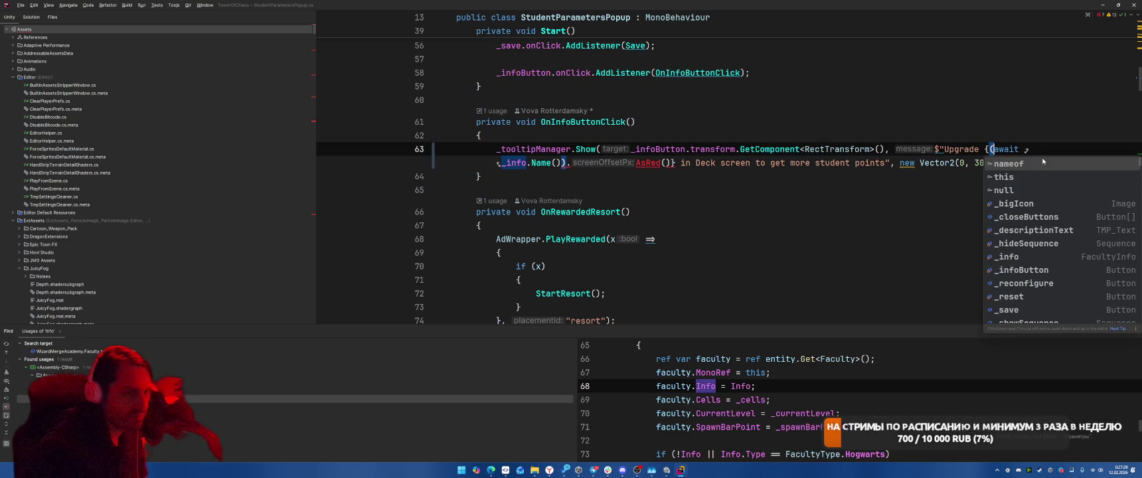
pyautogui.hotkey('ctrl', 'z')
pyautogui.hotkey('ctrl', 'z')
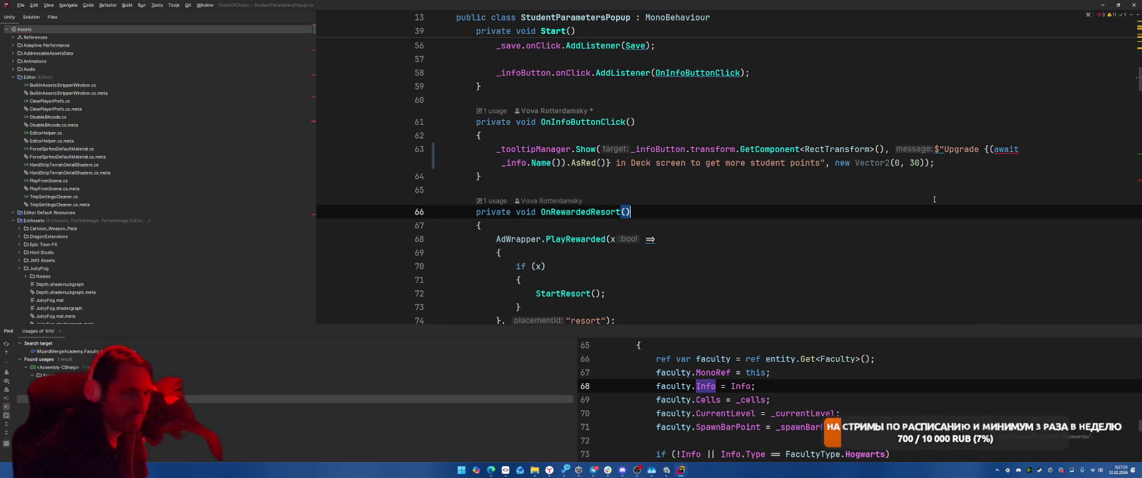
# Await Name() and Description() in Init and make Init an async Task method.
pyautogui.write('await ')
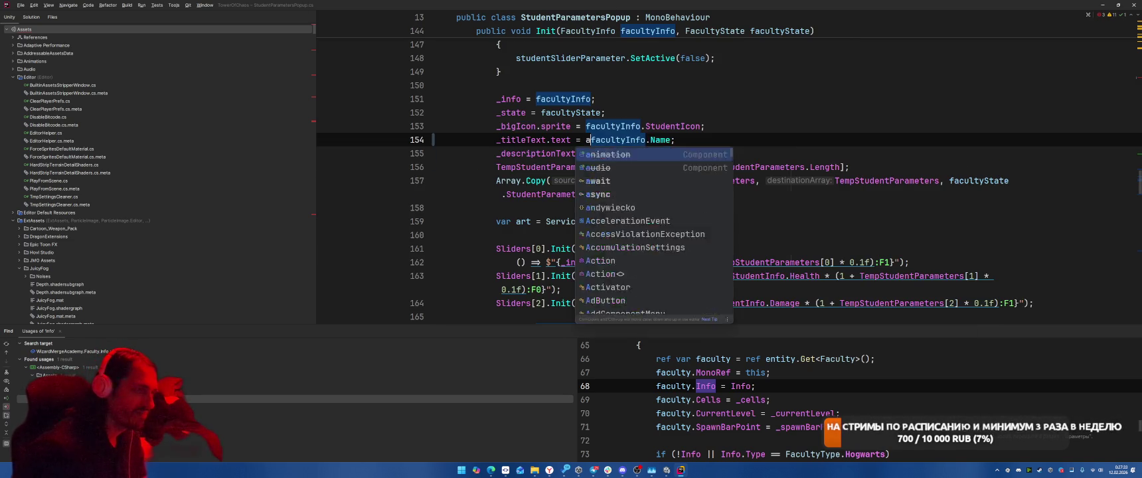
pyautogui.write('(')
pyautogui.press('Down')
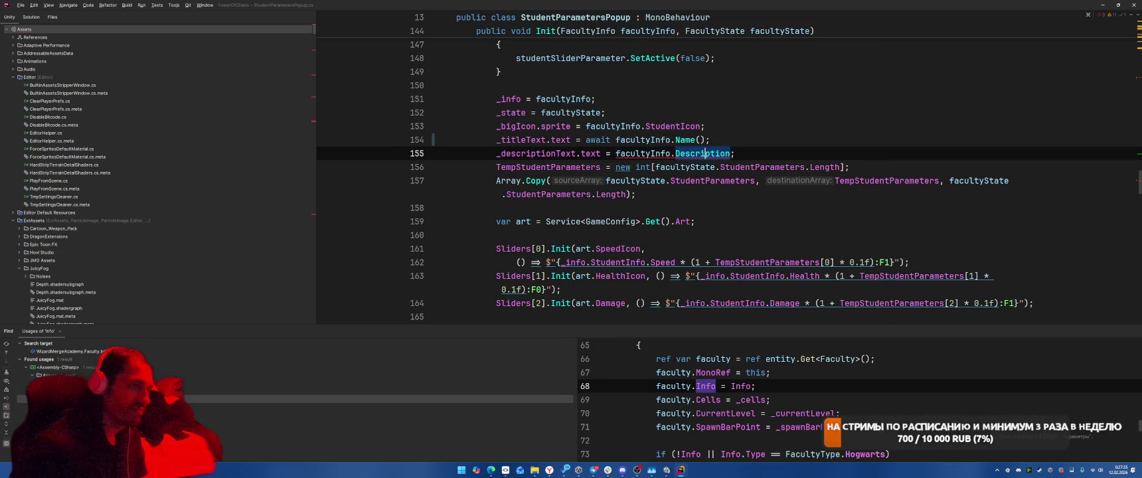
pyautogui.hotkey('ctrl', 'Left')
pyautogui.hotkey('ctrl', 'Left')
pyautogui.write('await')
pyautogui.hotkey('ctrl', 'Right')
pyautogui.hotkey('ctrl', 'Right')
pyautogui.write('(')
pyautogui.press('Up')
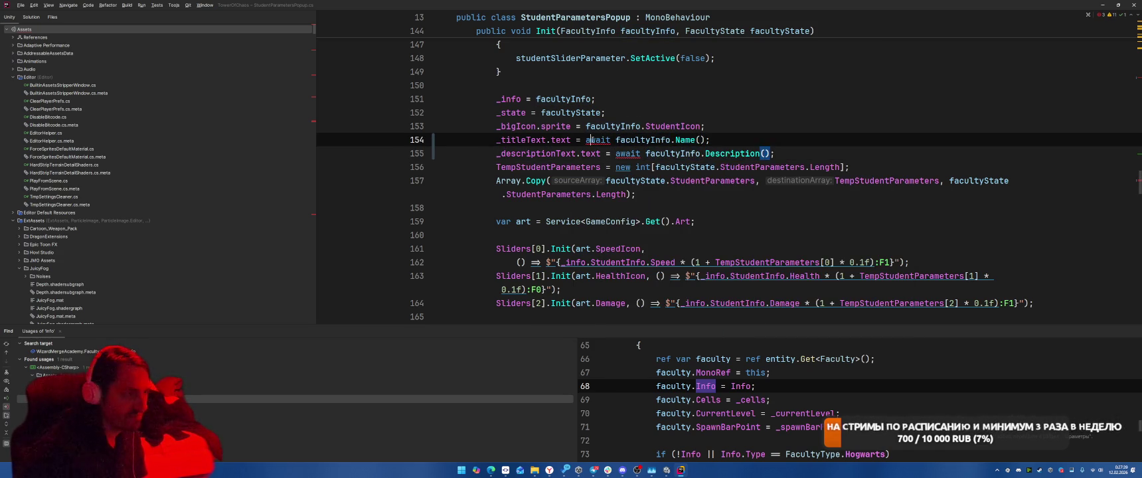
pyautogui.hotkey('alt', 'Return')
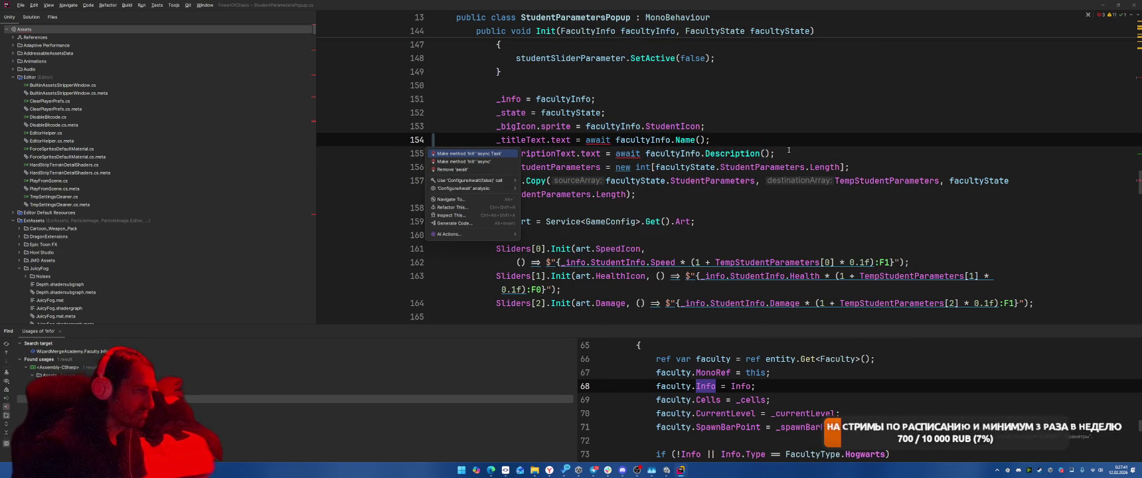
pyautogui.press('Return')
pyautogui.press('F2')
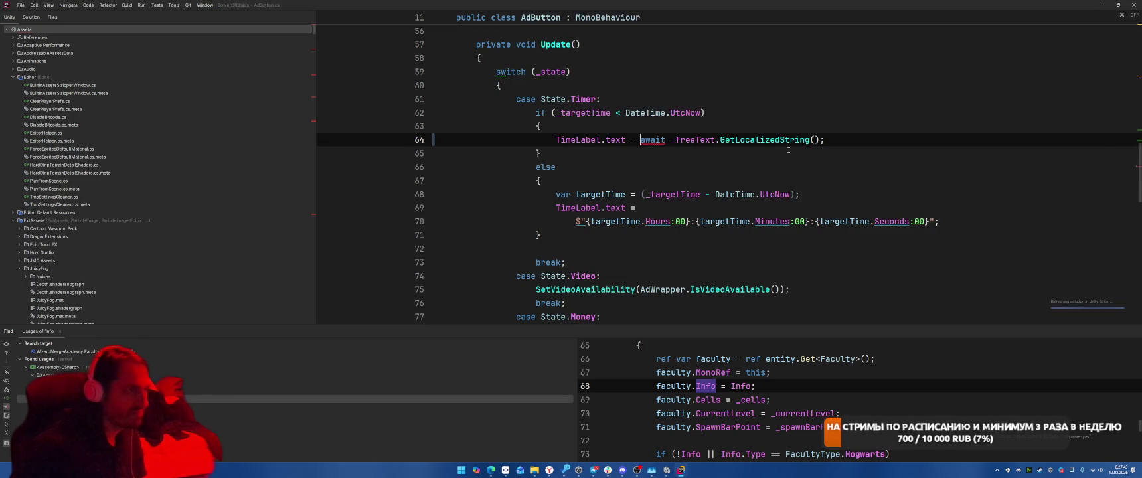
# Make AdButton's timer label await _freeText.GetLocalizedStringAsync().Task.
pyautogui.press('F2')
pyautogui.write('ask')
pyautogui.press('BackSpace')
pyautogui.press('BackSpace')
pyautogui.press('BackSpace')
pyautogui.click(842, 146)
pyautogui.press('Right')
pyautogui.write('.')
pyautogui.press('Return')
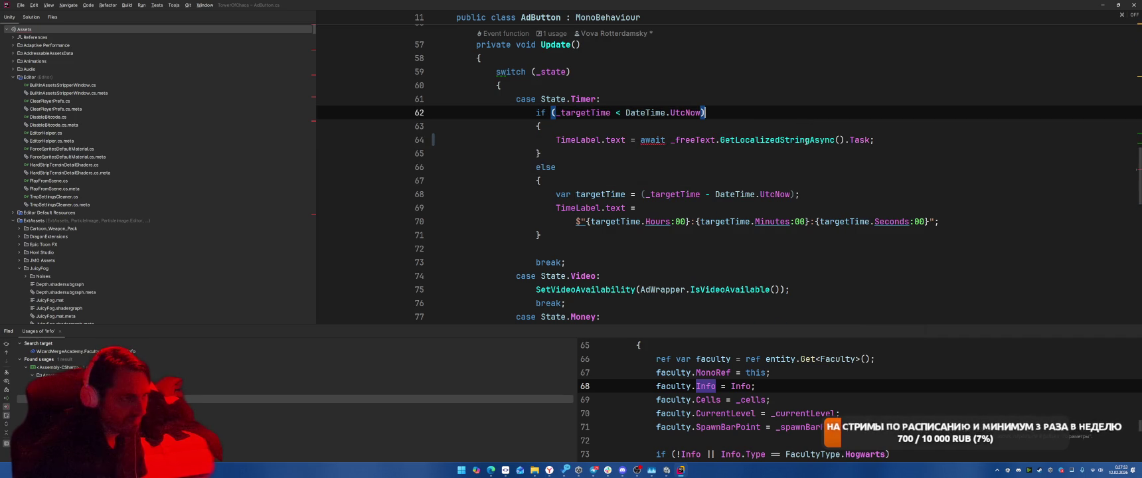
# Find all usages of GetLocalizedString and open the one in SetCost.
pyautogui.doubleClick(724, 140)
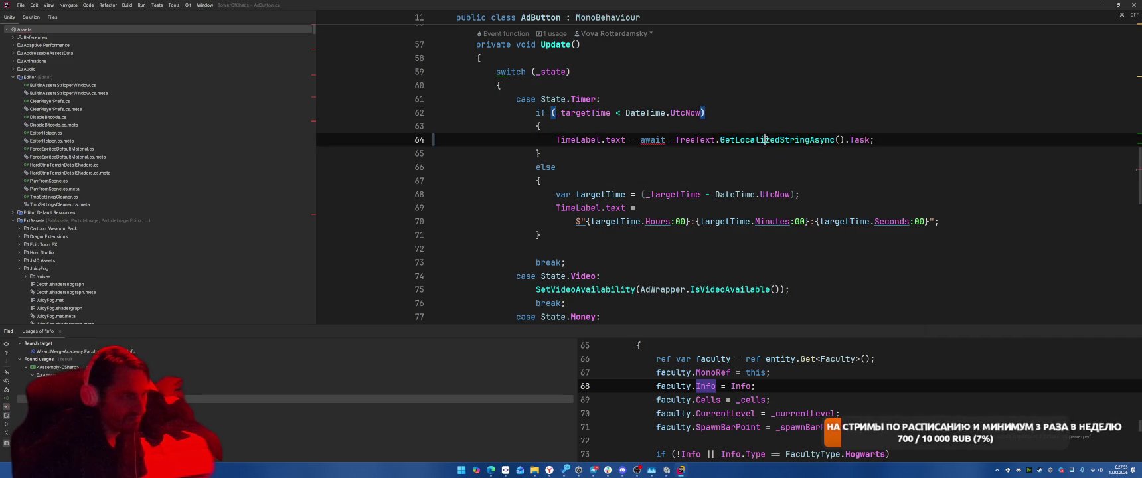
pyautogui.keyDown('ctrl'); pyautogui.click(723, 140); pyautogui.keyUp('ctrl')
pyautogui.scroll(15, 734, 148)
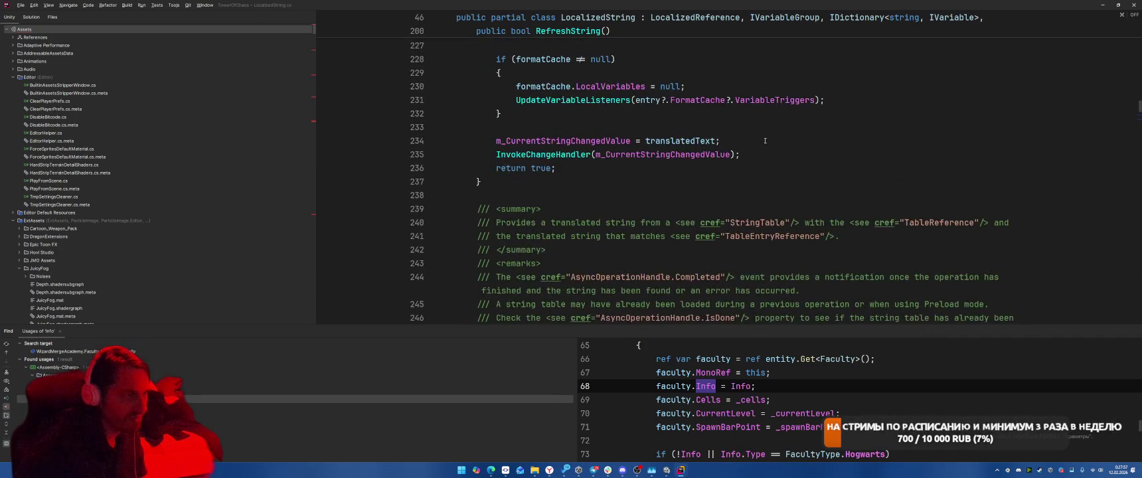
pyautogui.scroll(-15, 765, 141)
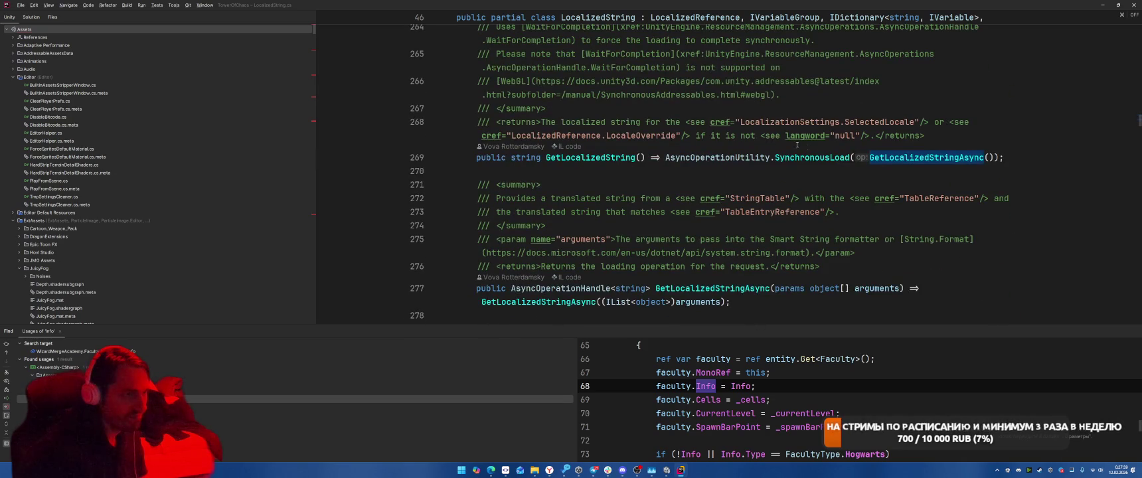
pyautogui.keyDown('ctrl'); pyautogui.click(583, 159); pyautogui.keyUp('ctrl')
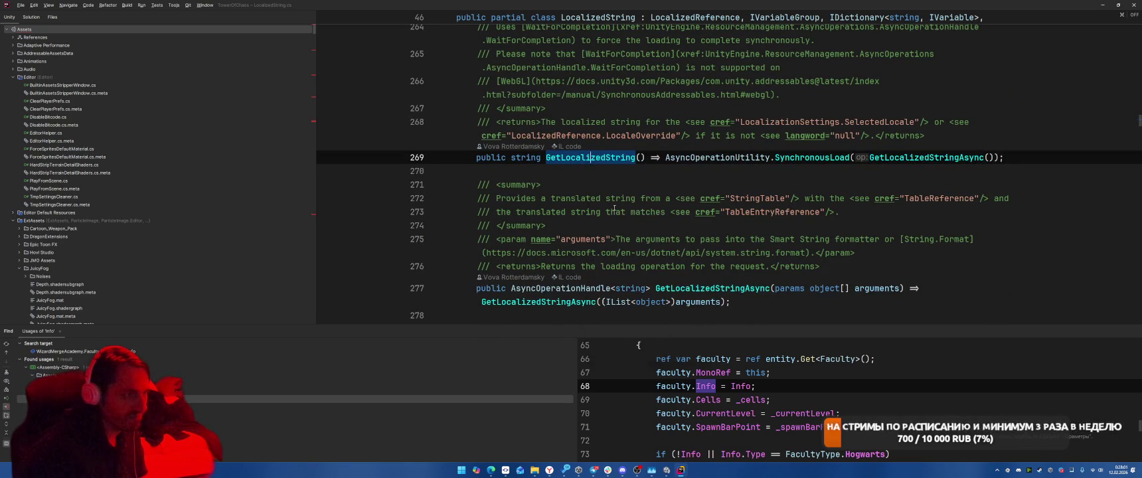
pyautogui.doubleClick(192, 399)
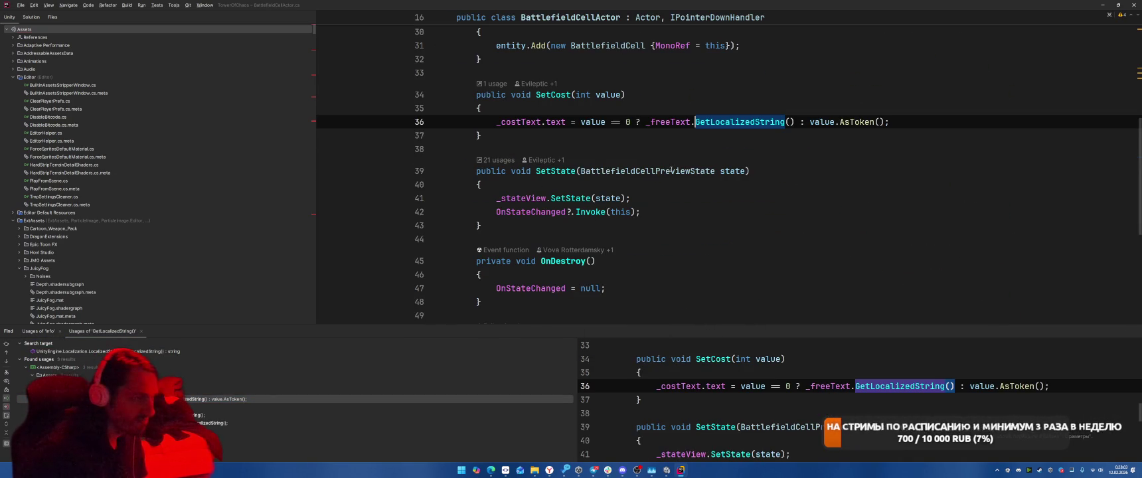
# Change the free-cost text to (await _freeText.GetLocalizedStringAsync().Task).
pyautogui.write('await')
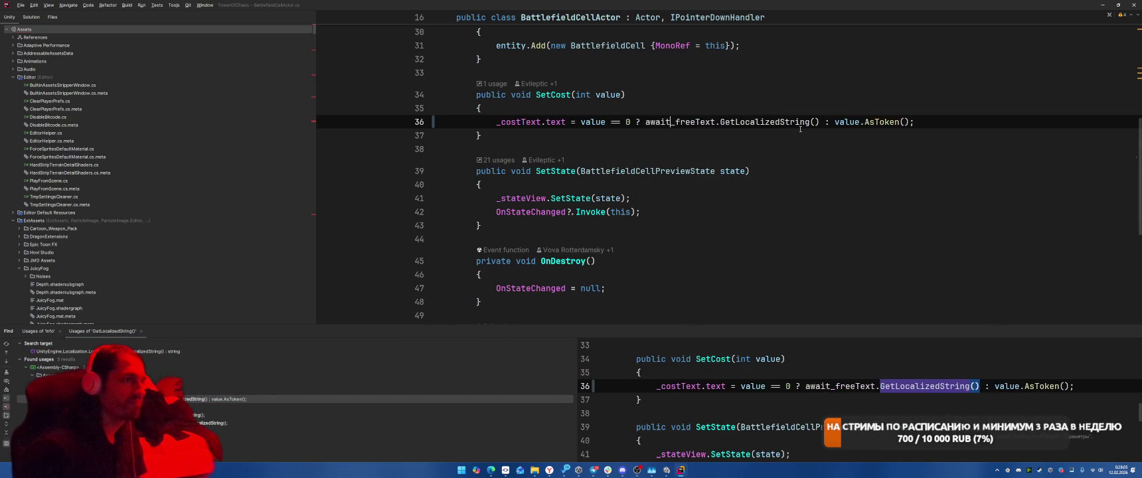
pyautogui.hotkey('ctrl', 'Left')
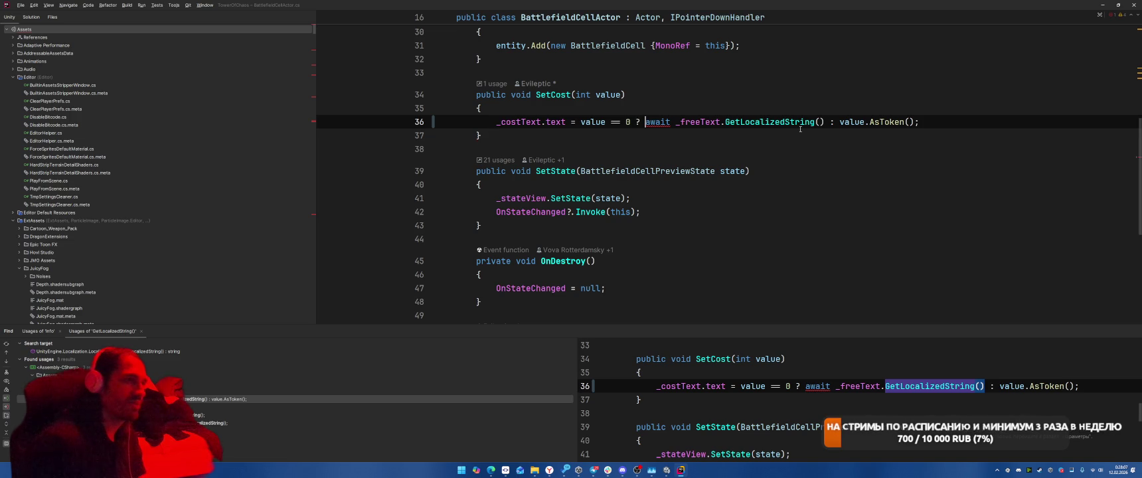
pyautogui.write('(')
pyautogui.hotkey('ctrl', 'Right')
pyautogui.hotkey('ctrl', 'Right')
pyautogui.hotkey('ctrl', 'Right')
pyautogui.hotkey('ctrl', 'Right')
pyautogui.write('T')
pyautogui.press('BackSpace')
pyautogui.write('As')
pyautogui.press('Return')
pyautogui.write('.Task)')
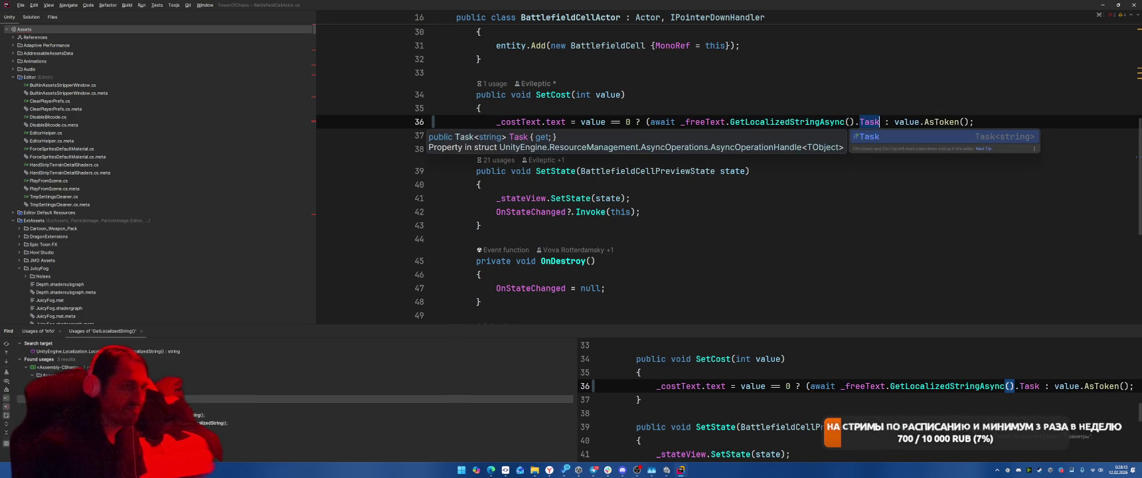
# Add the async modifier to SetCost.
pyautogui.click(512, 96)
pyautogui.write('async')
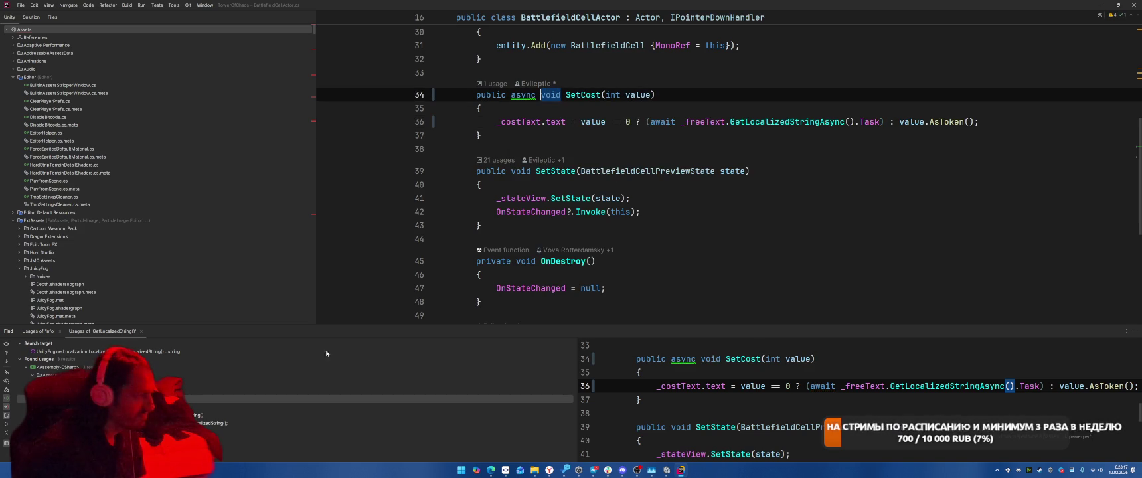
pyautogui.hotkey('ctrl', 'alt', 'Down')
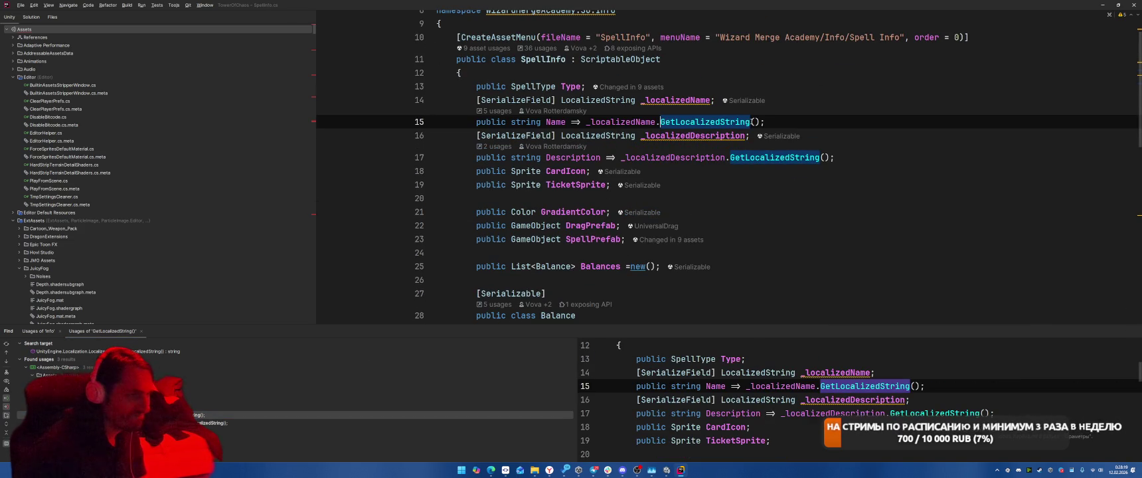
# Rewrite Name as async Task<string> awaiting GetLocalizedStringAsync().Task, importing System.Threading.Tasks.
pyautogui.hotkey('ctrl', 'Right')
pyautogui.write('a')
pyautogui.press('Return')
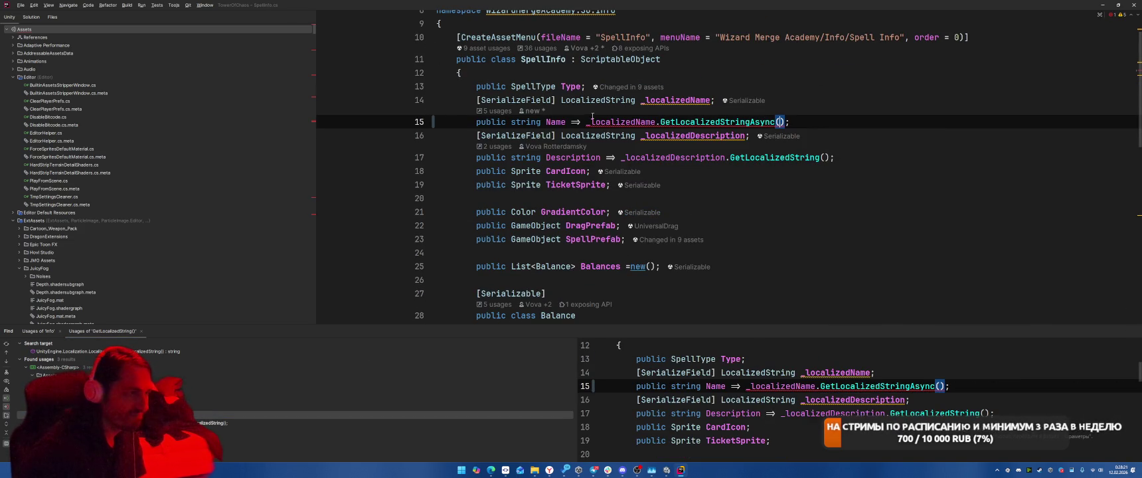
pyautogui.write('(')
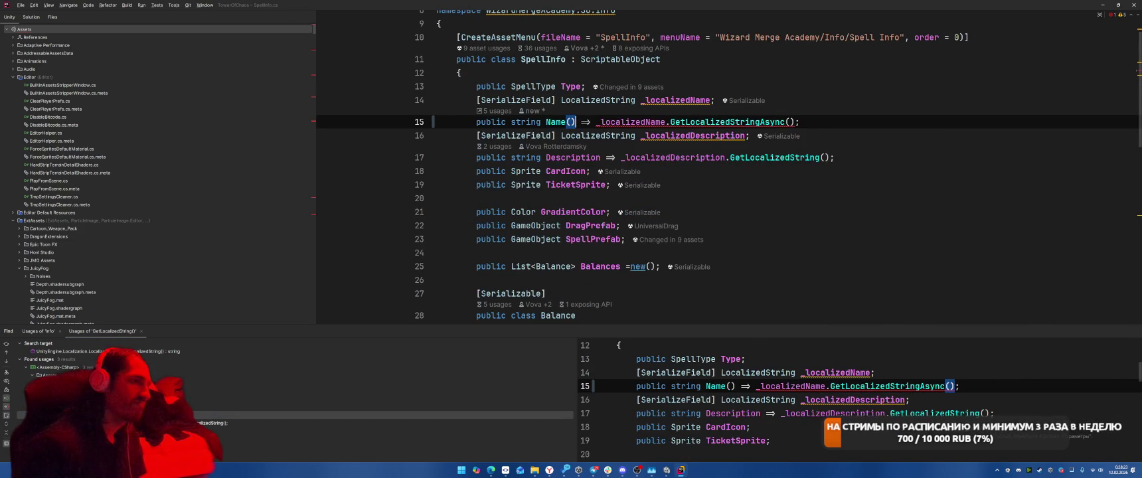
pyautogui.hotkey('ctrl', 'Left')
pyautogui.write('async ')
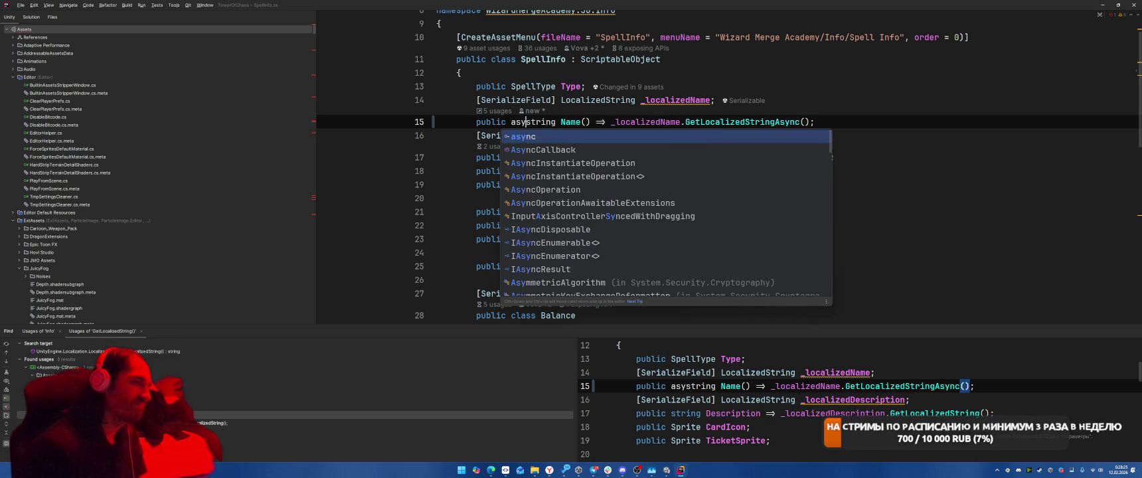
pyautogui.write('Task<')
pyautogui.hotkey('ctrl', 'Right')
pyautogui.write('>')
pyautogui.hotkey('ctrl', 'Right')
pyautogui.hotkey('ctrl', 'Right')
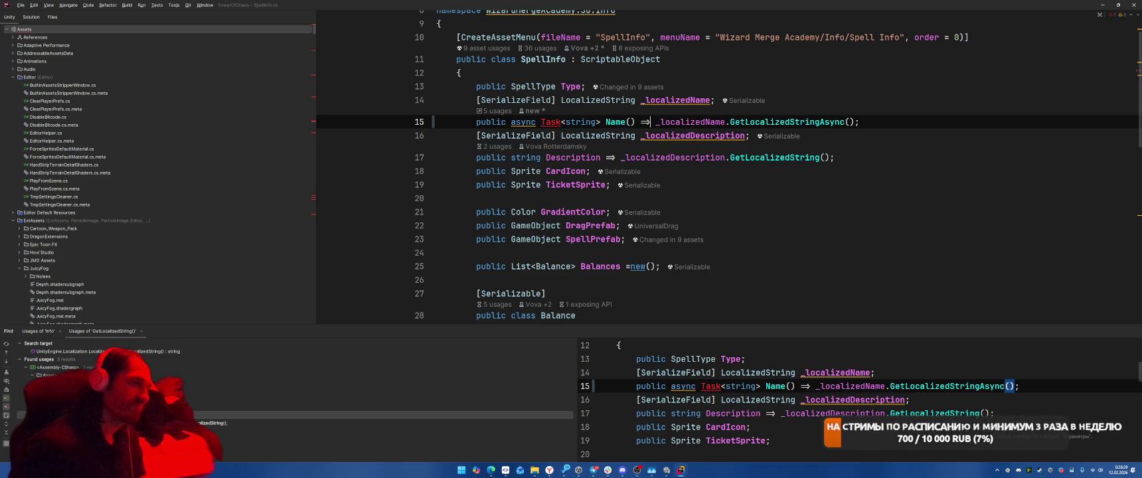
pyautogui.write('await')
pyautogui.press('End')
pyautogui.press('Left')
pyautogui.write('.')
pyautogui.press('Return')
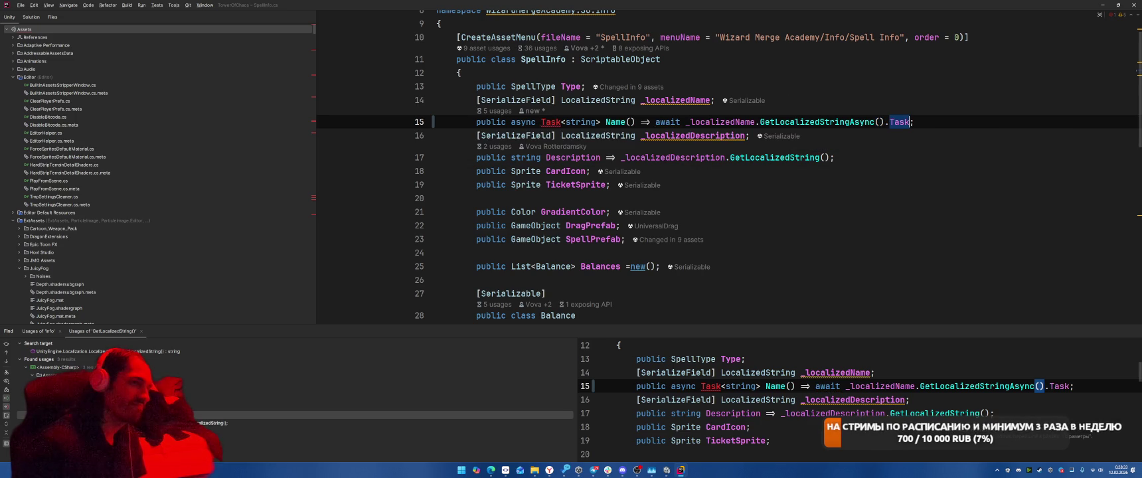
pyautogui.hotkey('alt', 'Return')
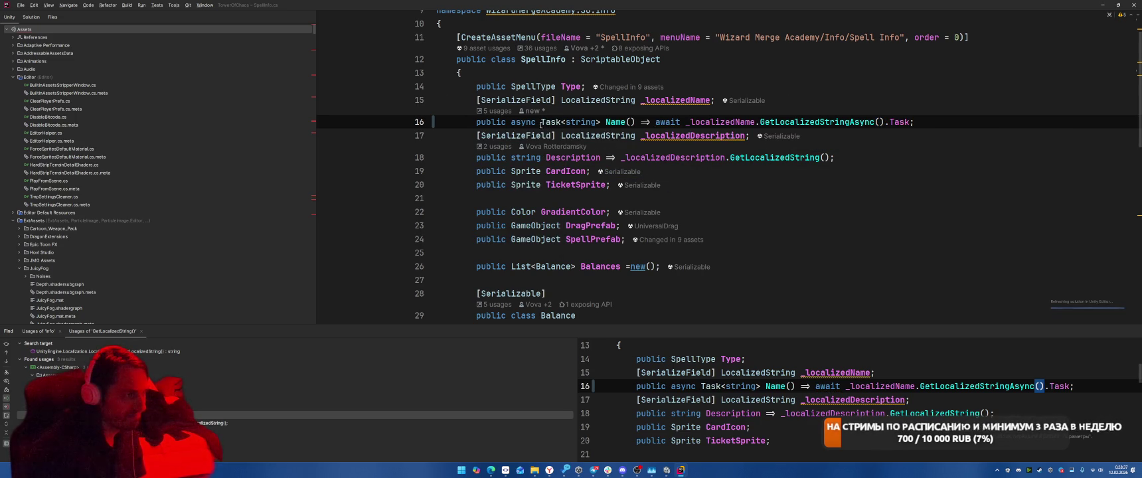
# Rewrite Description as async Task<string> awaiting GetLocalizedStringAsync().Task.
pyautogui.click(511, 158)
pyautogui.write('async ')
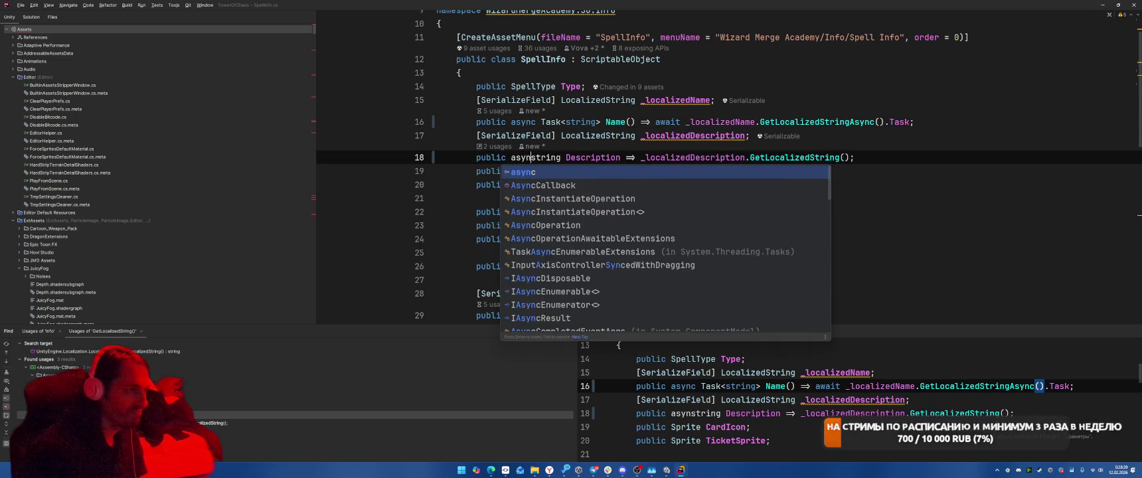
pyautogui.write('Task<')
pyautogui.hotkey('ctrl', 'Right')
pyautogui.write('>')
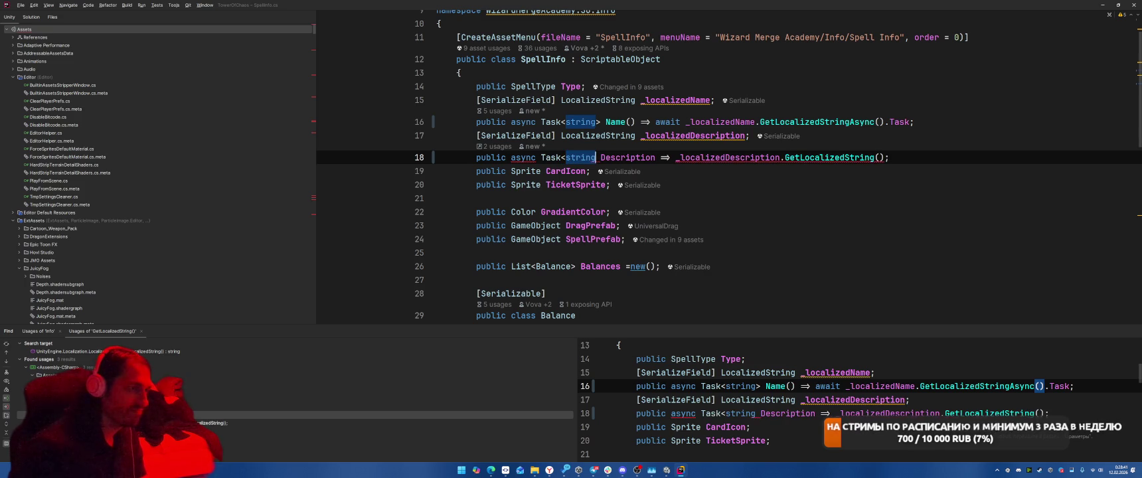
pyautogui.hotkey('ctrl', 'Right')
pyautogui.hotkey('ctrl', 'Right')
pyautogui.hotkey('ctrl', 'Right')
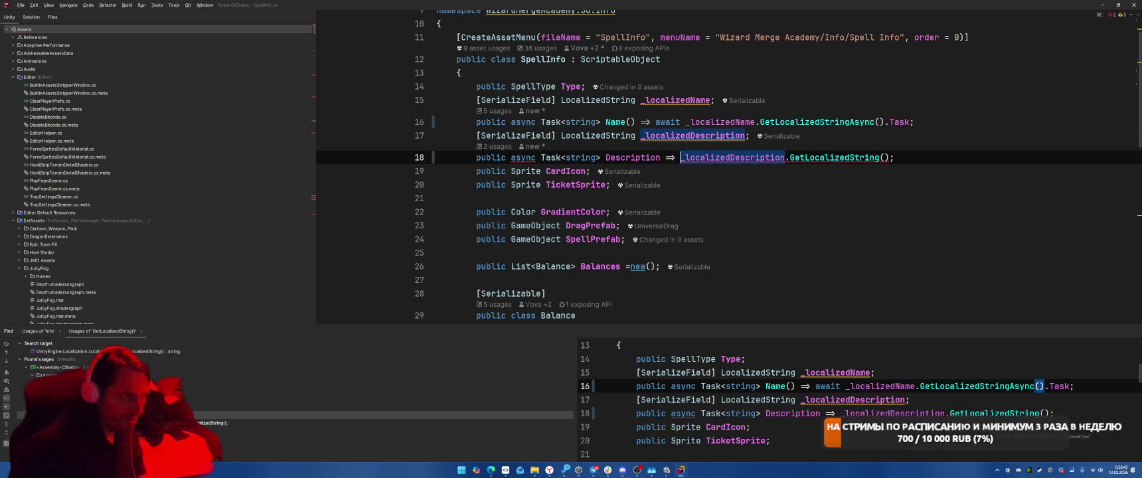
pyautogui.write('await')
pyautogui.press('End')
pyautogui.press('Left')
pyautogui.press('Left')
pyautogui.press('End')
pyautogui.press('Left')
pyautogui.write('Async')
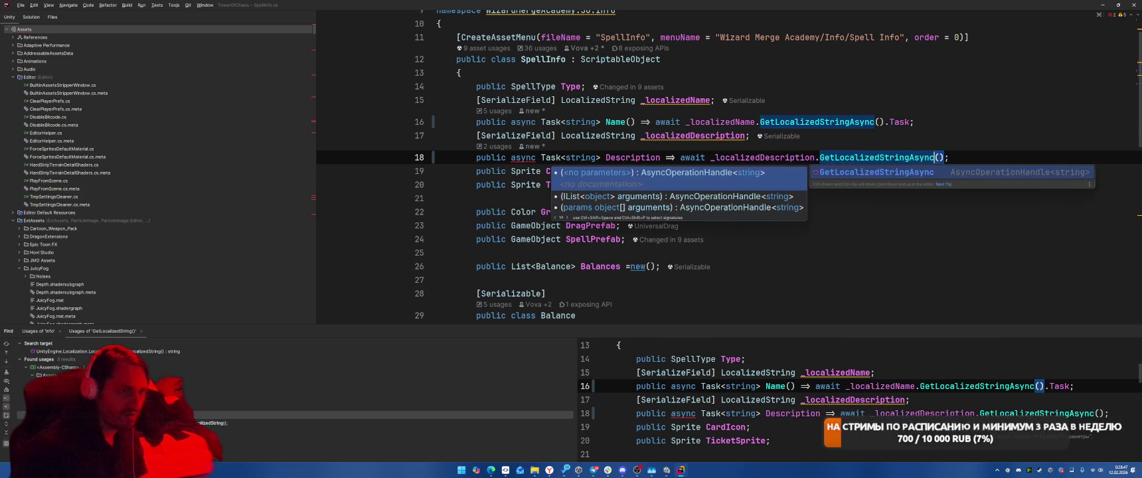
pyautogui.press('Right')
pyautogui.press('Right')
pyautogui.write('T')
pyautogui.press('BackSpace')
pyautogui.write('.Task')
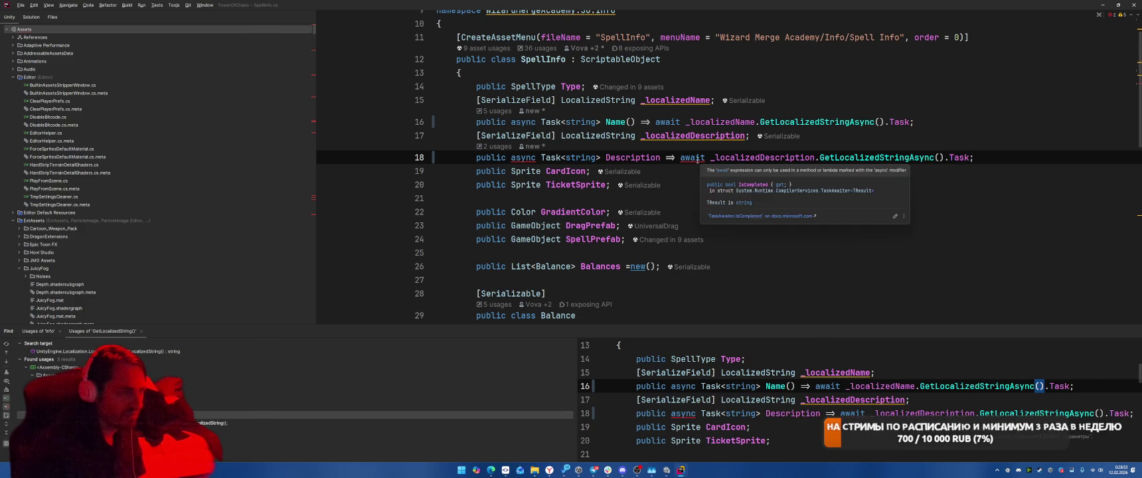
pyautogui.hotkey('ctrl', 'Left')
pyautogui.hotkey('ctrl', 'Left')
pyautogui.hotkey('ctrl', 'Left')
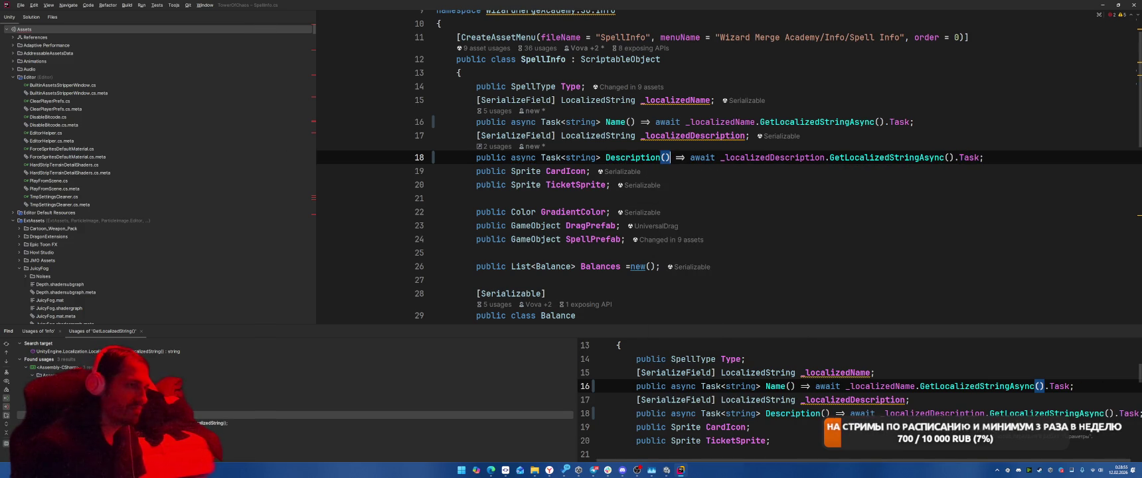
pyautogui.hotkey('ctrl', '-')
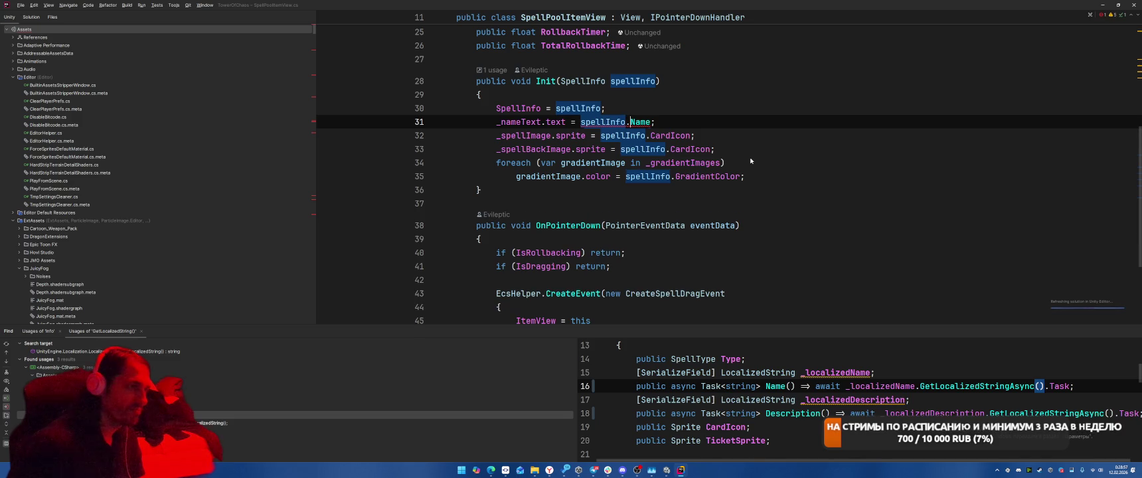
# Make SpellPoolItemView's Init async void and await spellInfo.Name() on line 31.
pyautogui.hotkey('ctrl', 'Right')
pyautogui.hotkey('ctrl', 'Right')
pyautogui.write('(')
pyautogui.hotkey('ctrl', 'Left')
pyautogui.hotkey('ctrl', 'Left')
pyautogui.write('async')
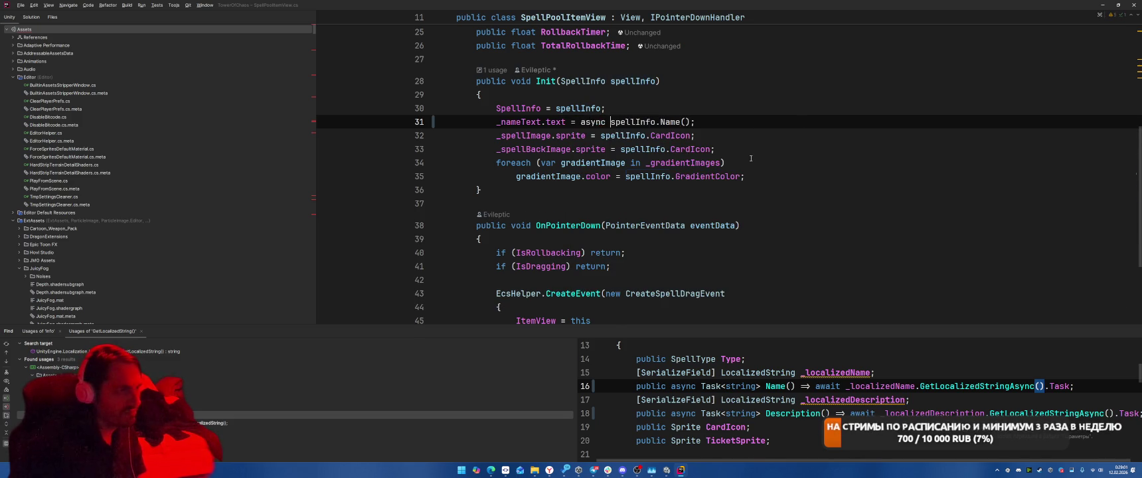
pyautogui.click(513, 80)
pyautogui.write('async')
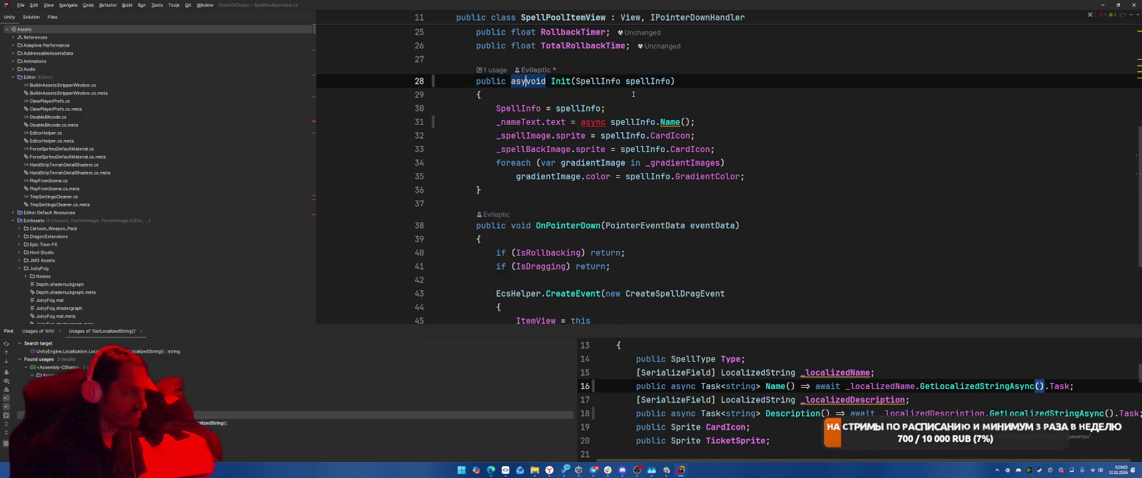
pyautogui.click(611, 121)
pyautogui.hotkey('ctrl', 'BackSpace')
pyautogui.write('await')
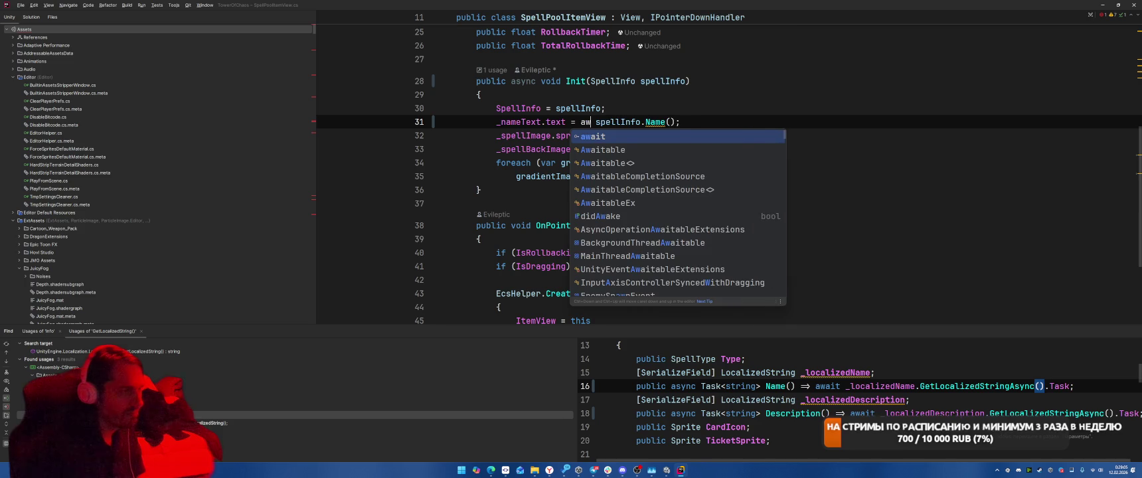
# Add the async modifier to StudentParametersPopup's OnInfoButtonClick.
pyautogui.hotkey('ctrl', 'Tab')
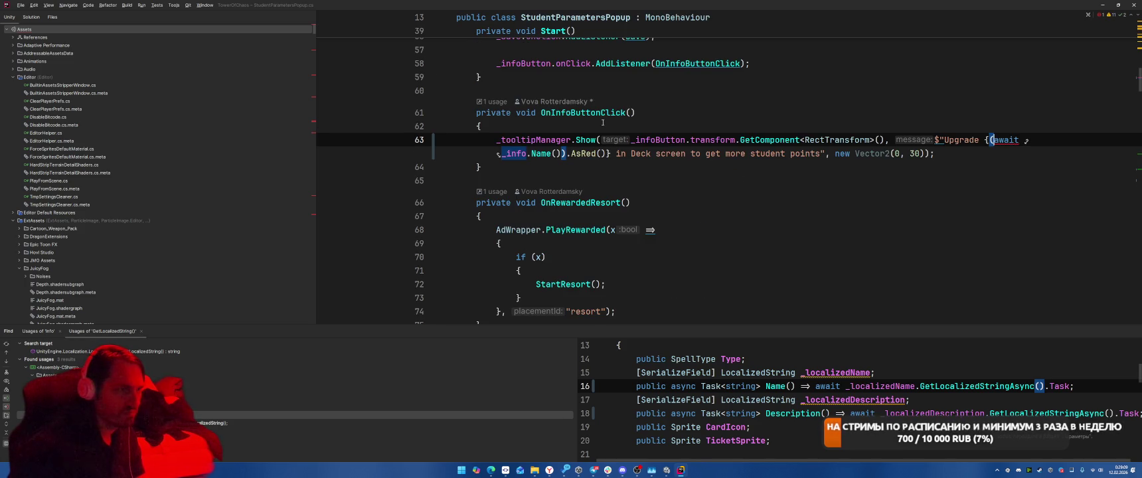
pyautogui.click(517, 113)
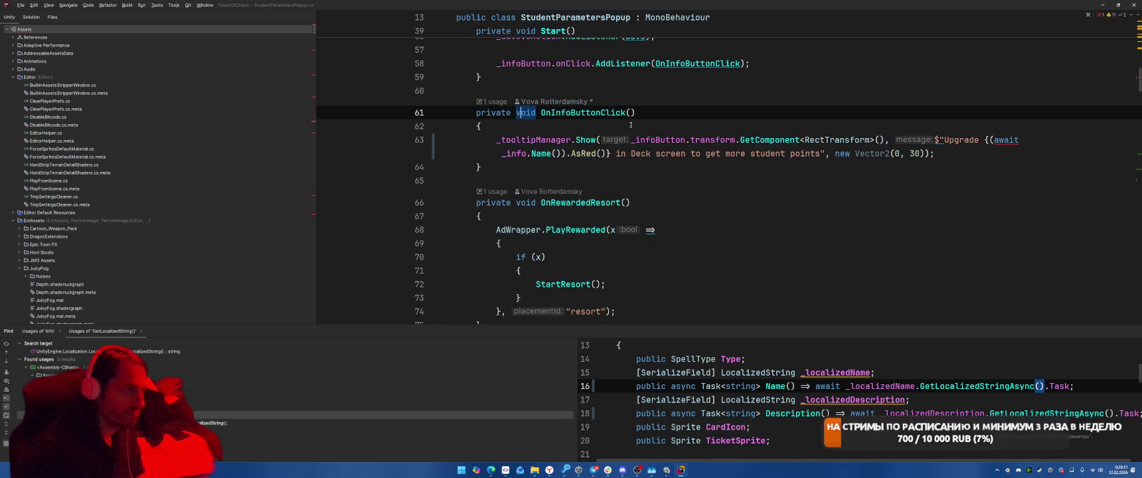
pyautogui.write('async')
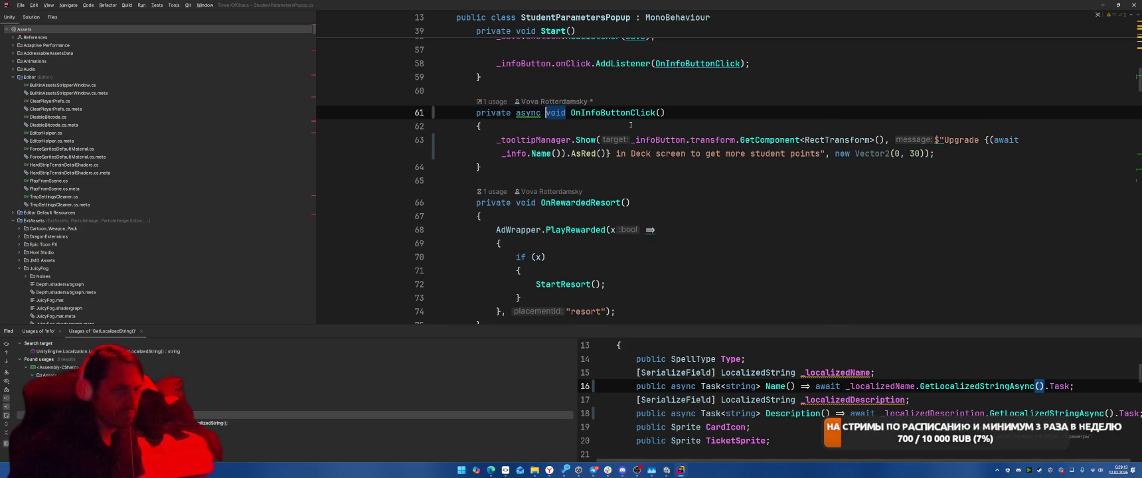
pyautogui.hotkey('ctrl', 'Tab')
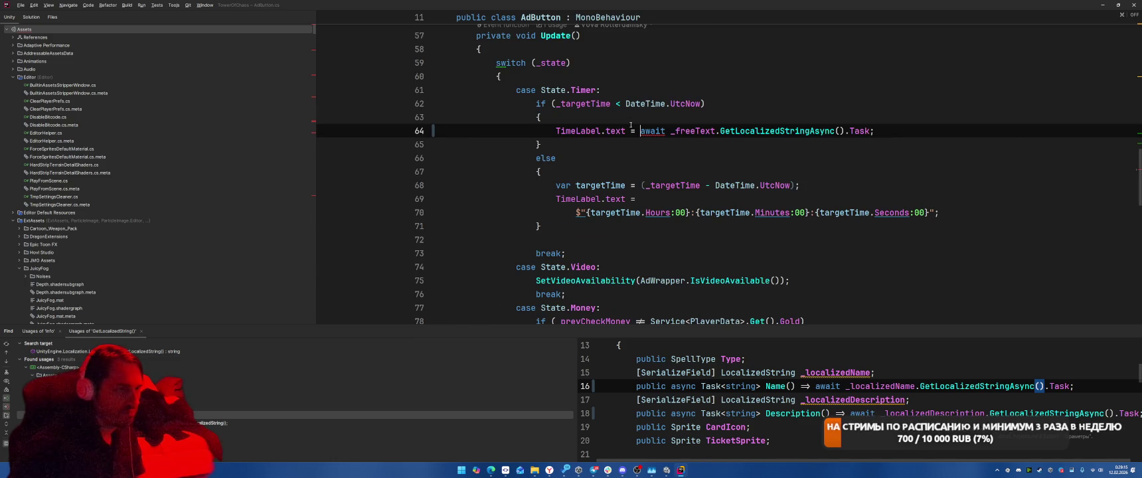
# Extract the line 64 free-text assignment into a SetFree method, calling it without await.
pyautogui.scroll(2, 548, 73)
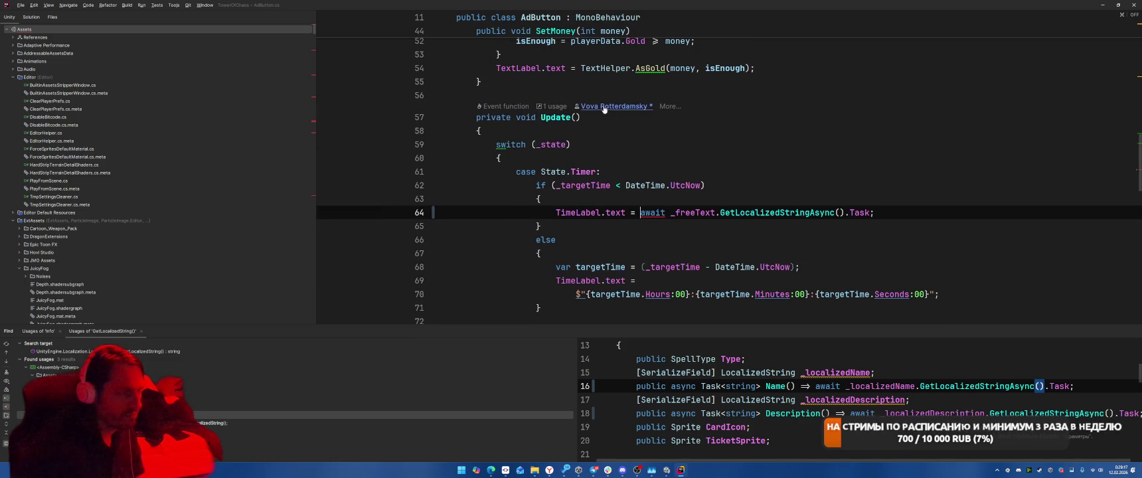
pyautogui.scroll(-2, 677, 143)
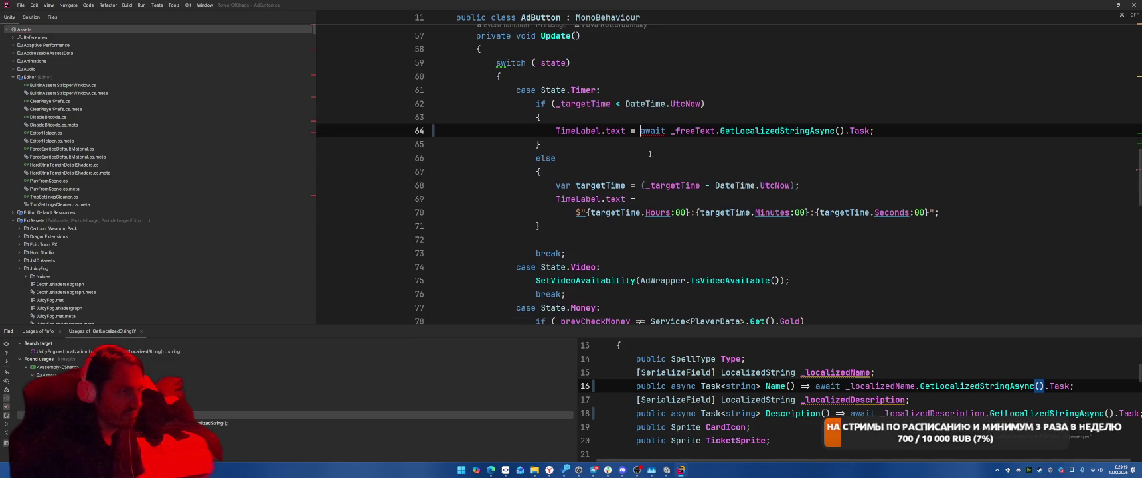
pyautogui.moveTo(553, 131); pyautogui.dragTo(934, 131)
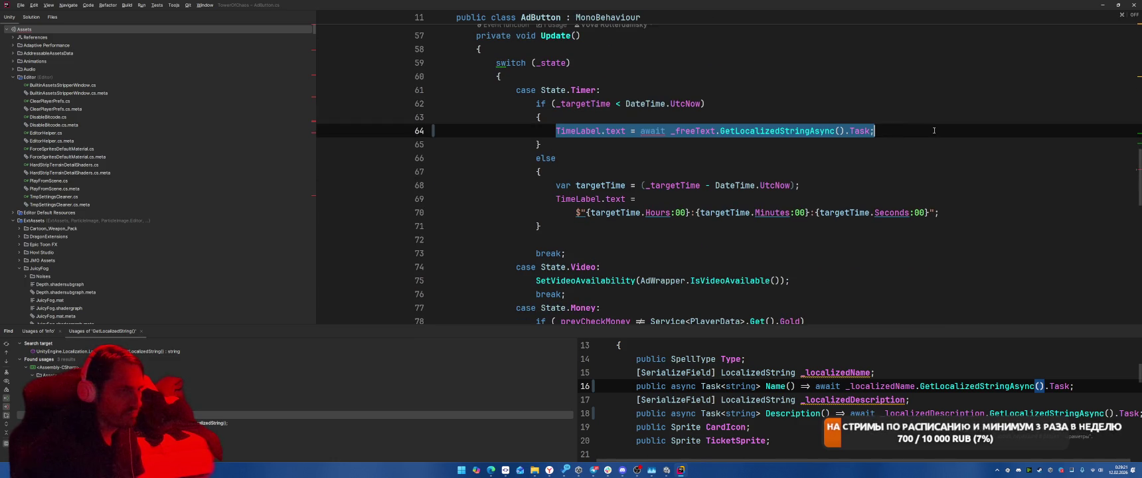
pyautogui.hotkey('alt', 'Return')
pyautogui.press('Return')
pyautogui.write('SetF')
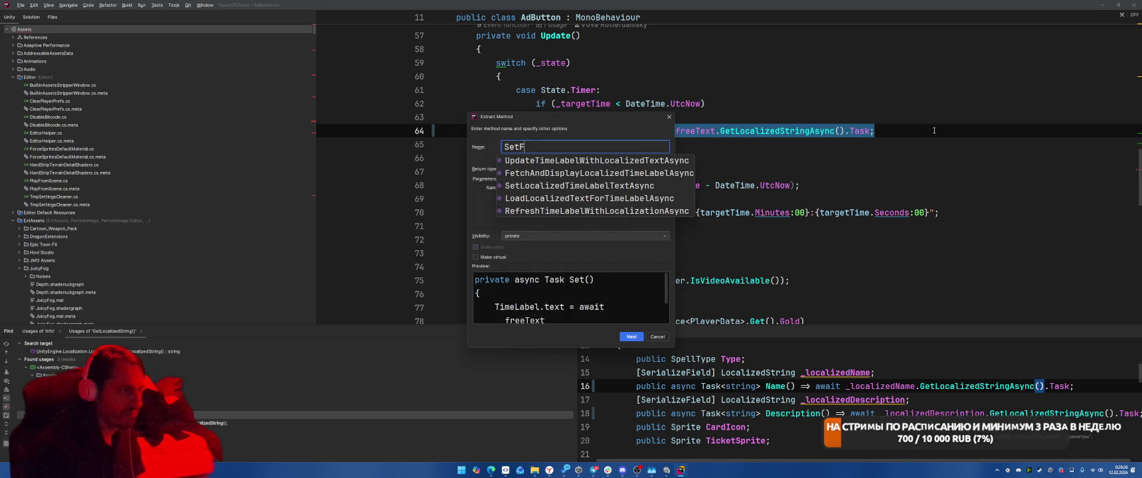
pyautogui.write('ree')
pyautogui.press('Return')
pyautogui.doubleClick(565, 131)
pyautogui.press('BackSpace')
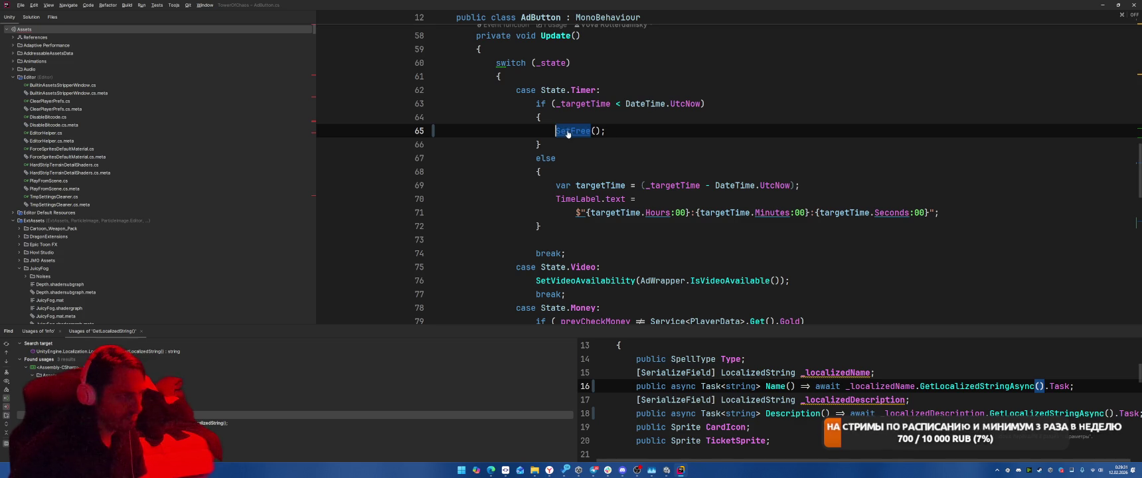
# Make SetFree async void and wrap its body in try/catch calling Debug.LogException(e).
pyautogui.hotkey('ctrl', 'b')
pyautogui.click(556, 132)
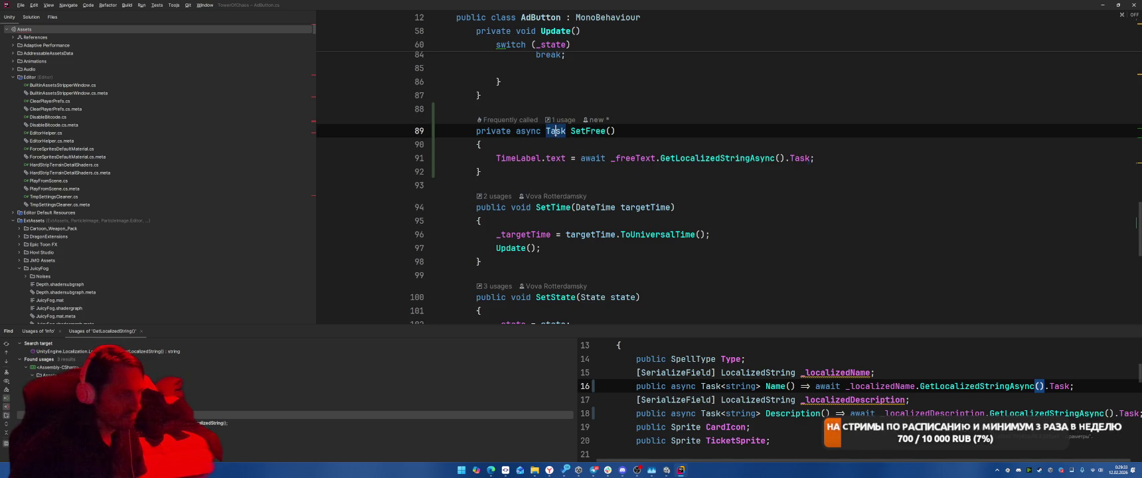
pyautogui.write('vo')
pyautogui.click(615, 131)
pyautogui.hotkey('ctrl', 'Left')
pyautogui.hotkey('ctrl', 'Left')
pyautogui.hotkey('ctrl', 'Left')
pyautogui.hotkey('ctrl', 'Right')
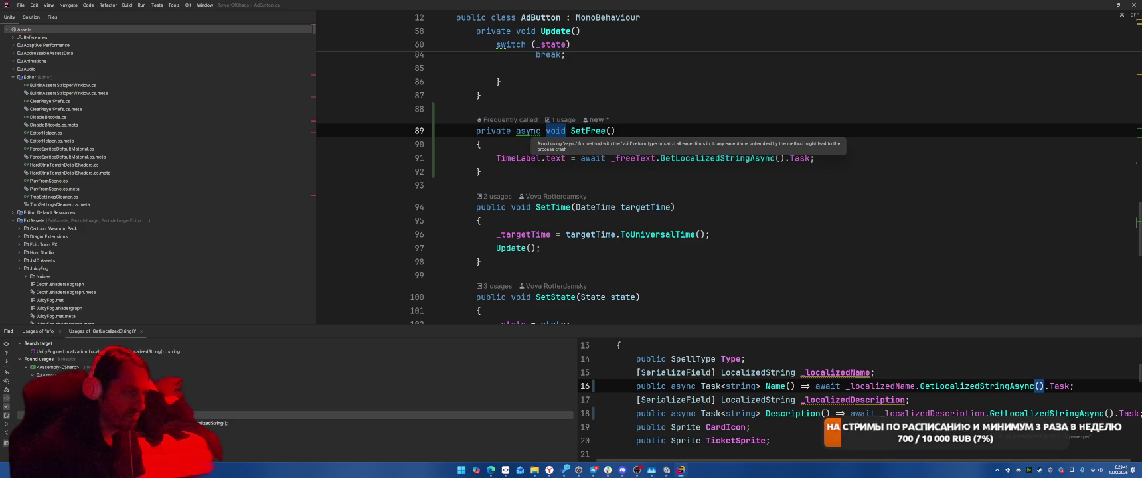
pyautogui.hotkey('alt', 'Return')
pyautogui.press('Return')
pyautogui.write('Debug.logE')
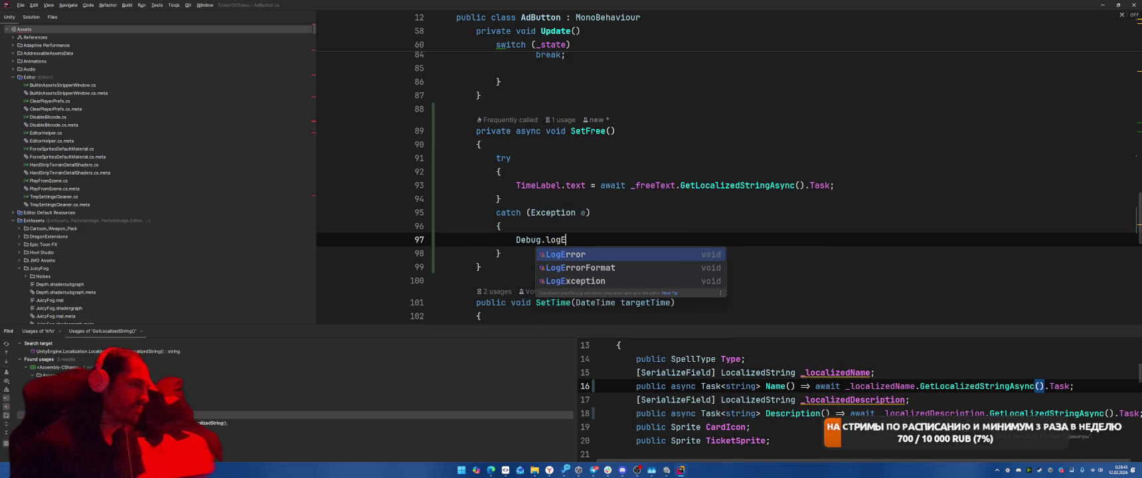
pyautogui.press('Down')
pyautogui.press('Return')
pyautogui.write('eption(e);')
pyautogui.hotkey('ctrl', '-')
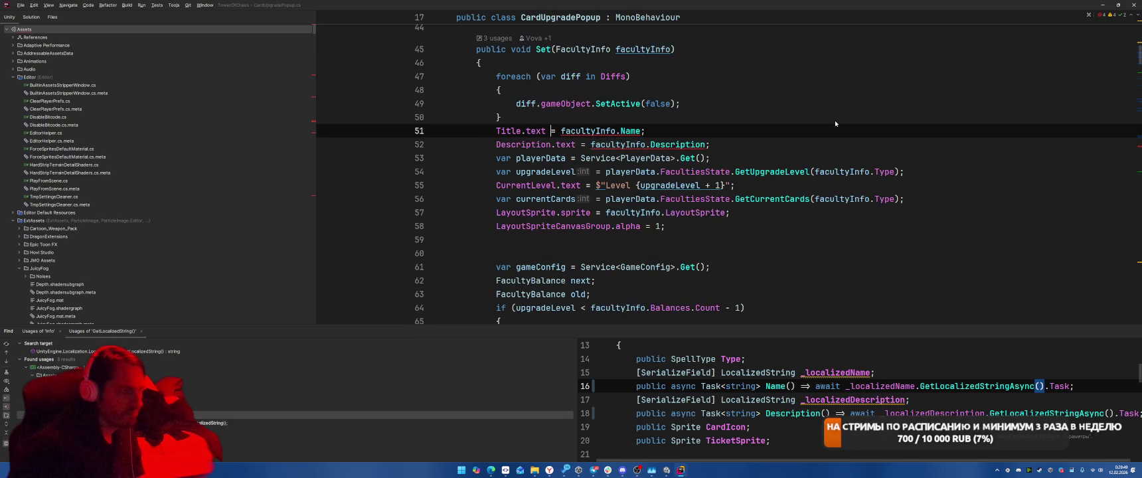
# In the faculty Set method, await facultyInfo.Name() and facultyInfo.Description() as method calls.
pyautogui.write('await')
pyautogui.press('End')
pyautogui.press('Left')
pyautogui.hotkey('ctrl', 'space')
pyautogui.press('Return')
pyautogui.press('Down')
pyautogui.hotkey('ctrl', 'Left')
pyautogui.hotkey('ctrl', 'Left')
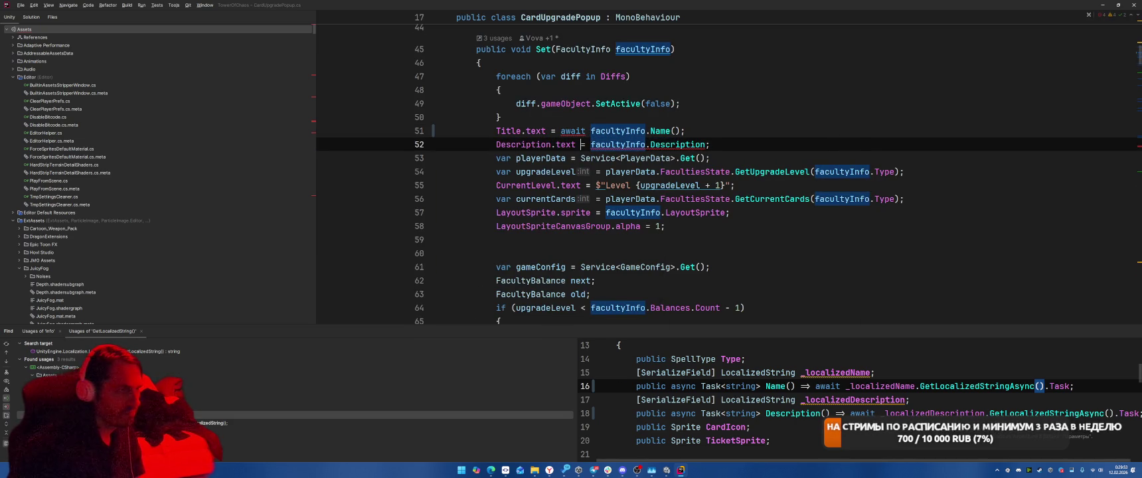
pyautogui.hotkey('ctrl', 'Left')
pyautogui.write('await')
pyautogui.press('End')
pyautogui.press('Left')
pyautogui.hotkey('ctrl', 'space')
pyautogui.press('Return')
# Make that Set async and wrap its body in try/catch logging Debug.LogException(e).
pyautogui.click(508, 49)
pyautogui.write('async')
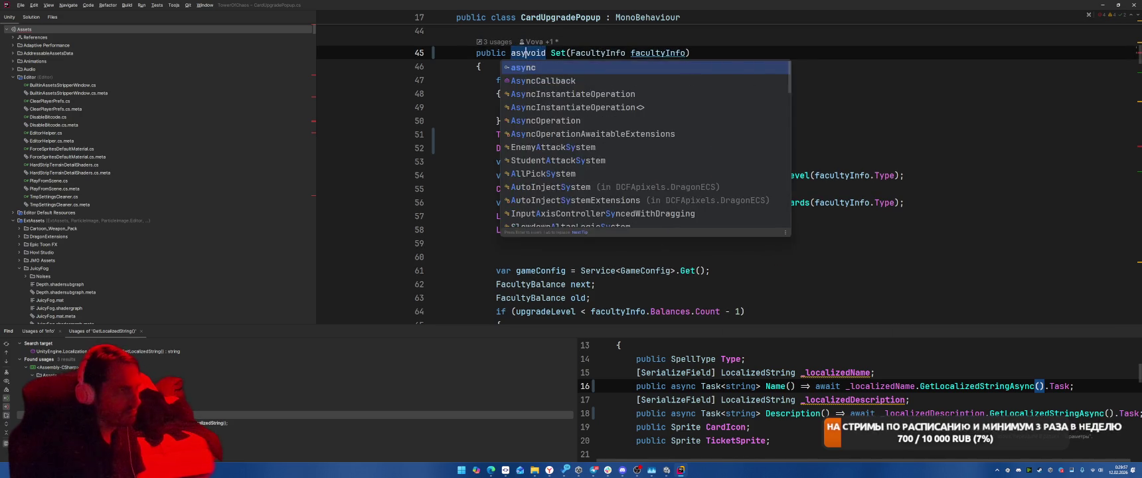
pyautogui.hotkey('alt', 'Return')
pyautogui.press('Return')
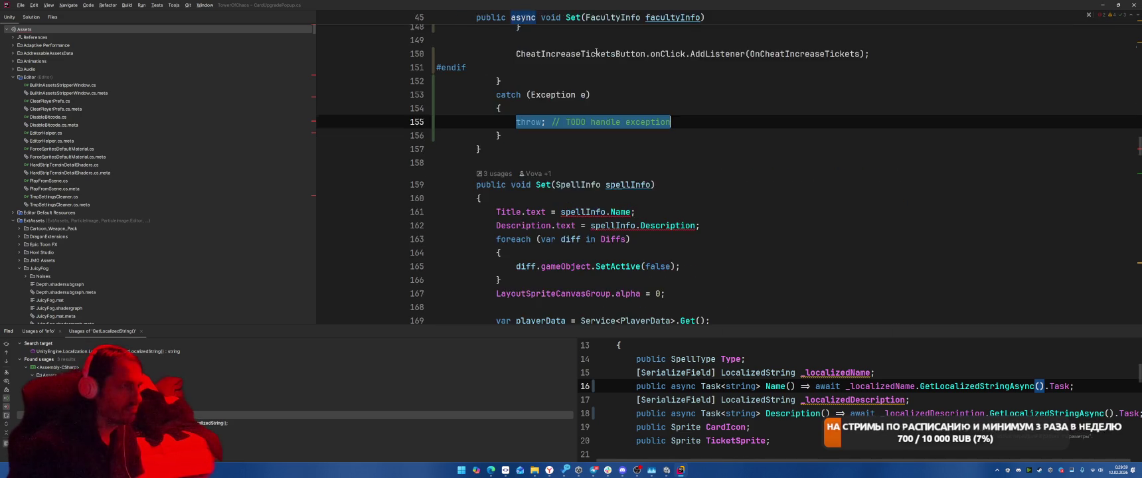
pyautogui.write('Debug')
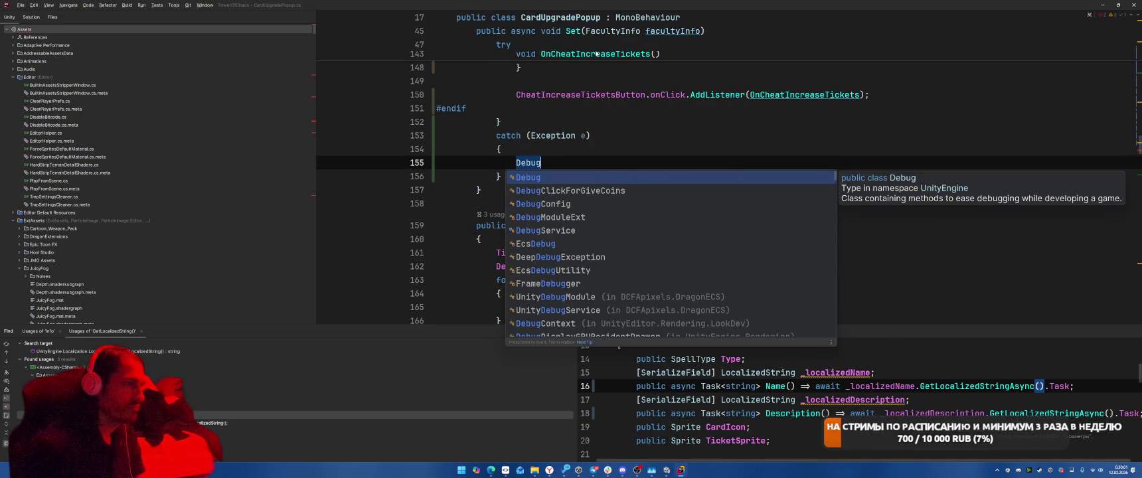
pyautogui.write('.LogE')
pyautogui.press('Return')
pyautogui.write('e;')
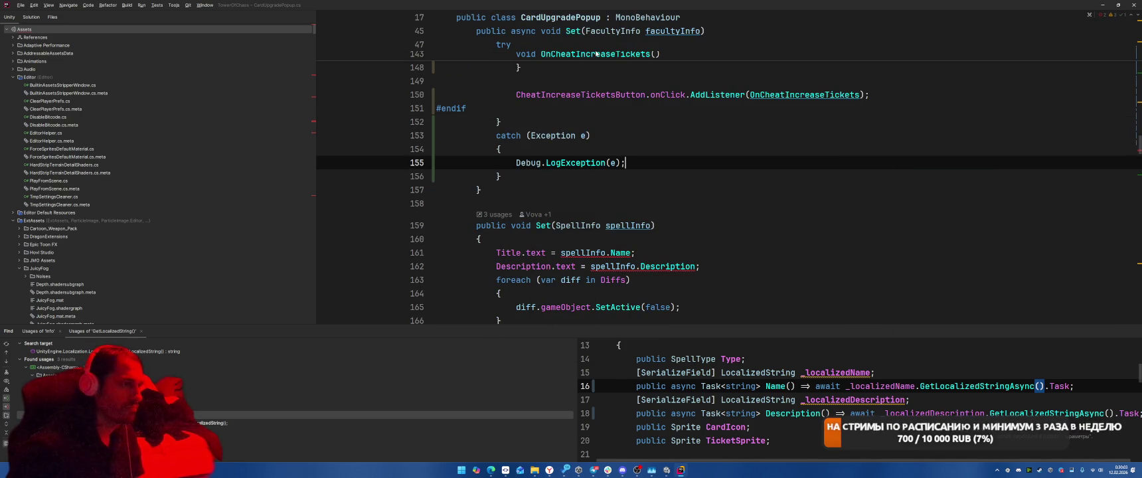
# Make Set(SpellInfo) async, awaiting spellInfo.Name() and spellInfo.Description().
pyautogui.press('F2')
pyautogui.press('Up')
pyautogui.press('Up')
pyautogui.press('Home')
pyautogui.write('async')
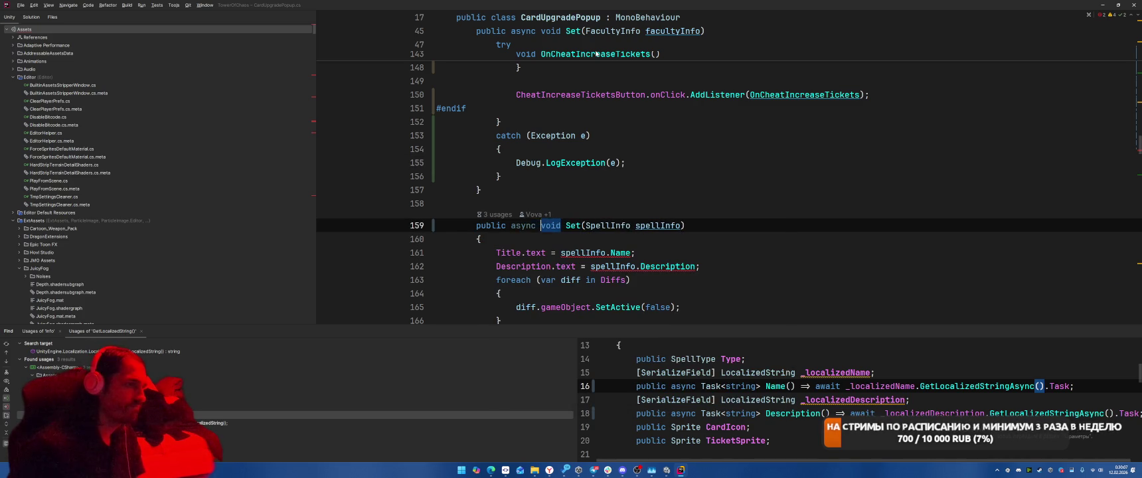
pyautogui.press('F2')
pyautogui.write('await ')
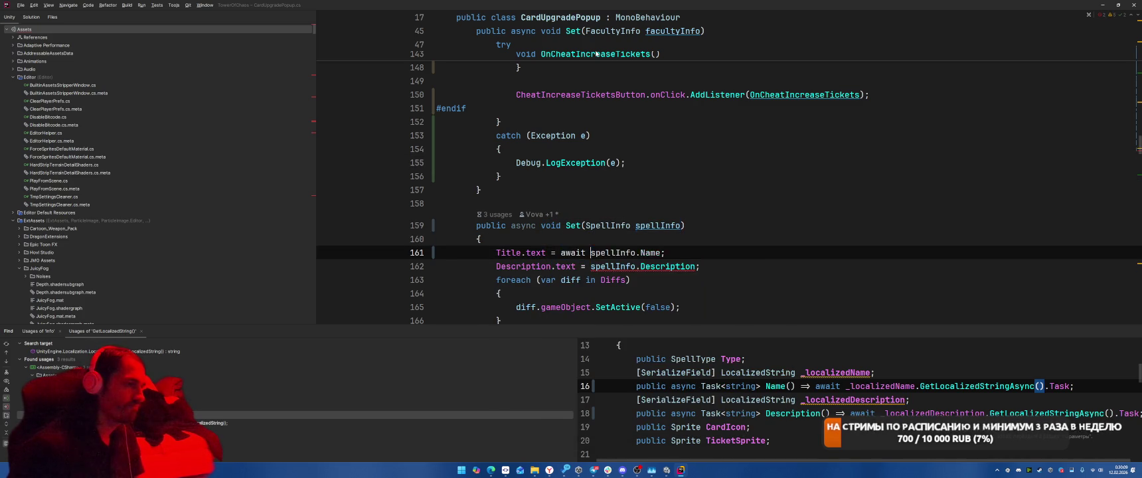
pyautogui.write('(')
pyautogui.press('Escape')
pyautogui.press('Down')
pyautogui.press('Left')
pyautogui.press('Left')
pyautogui.press('Left')
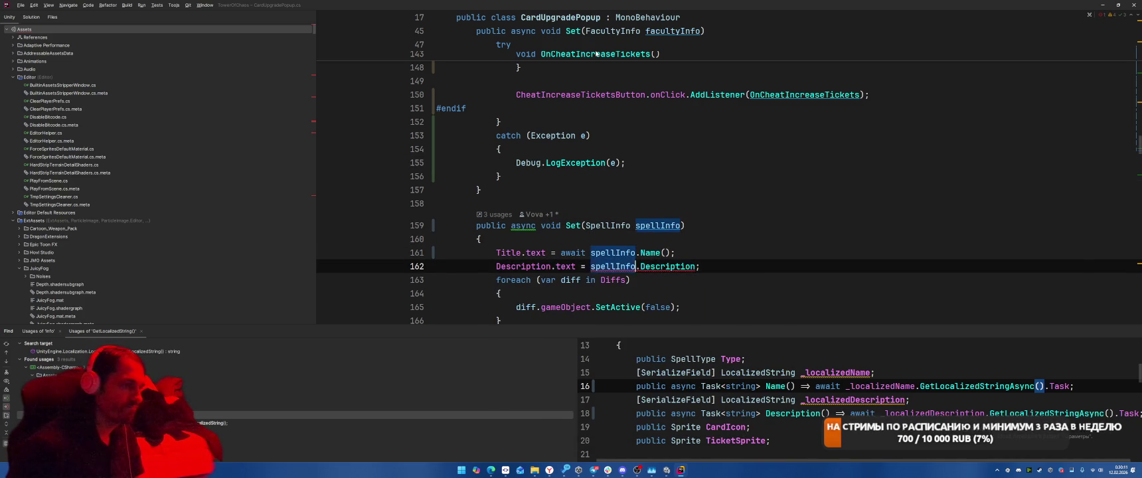
pyautogui.write('await')
pyautogui.press('Left')
pyautogui.write('(')
# Log the caught exception in Set(SpellInfo)'s catch block with Debug.LogException(e).
pyautogui.click(523, 226)
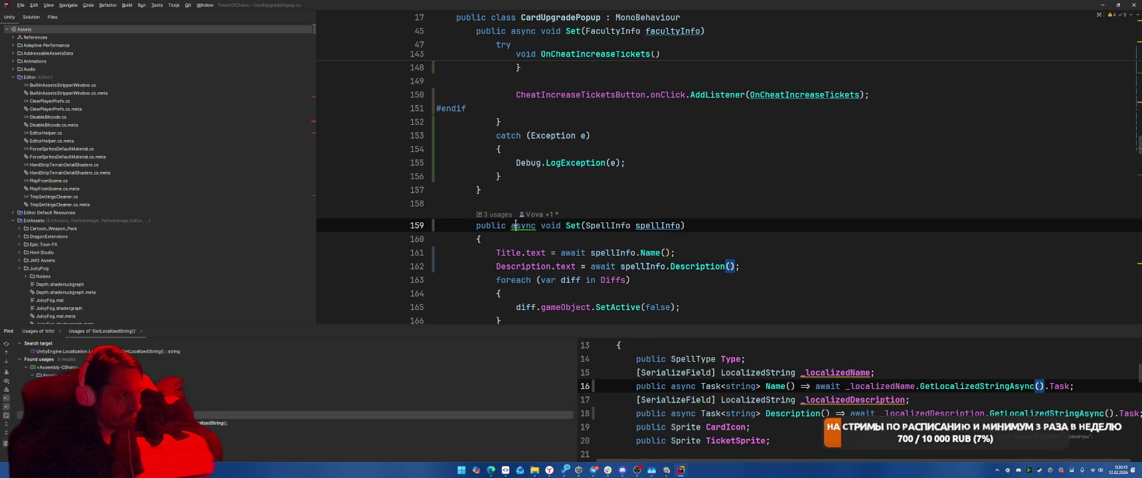
pyautogui.scroll(-20, 712, 259)
pyautogui.write('Debug')
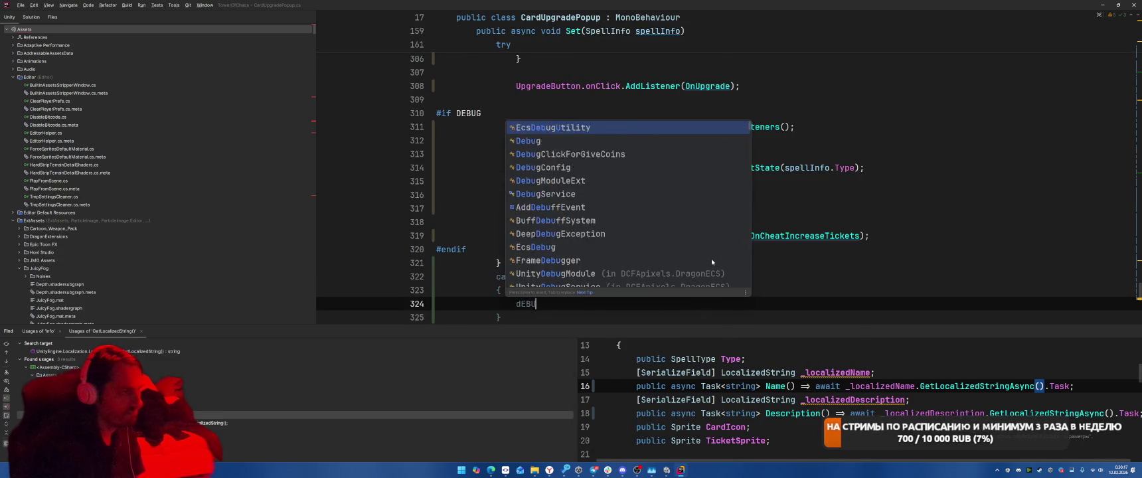
pyautogui.press('Return')
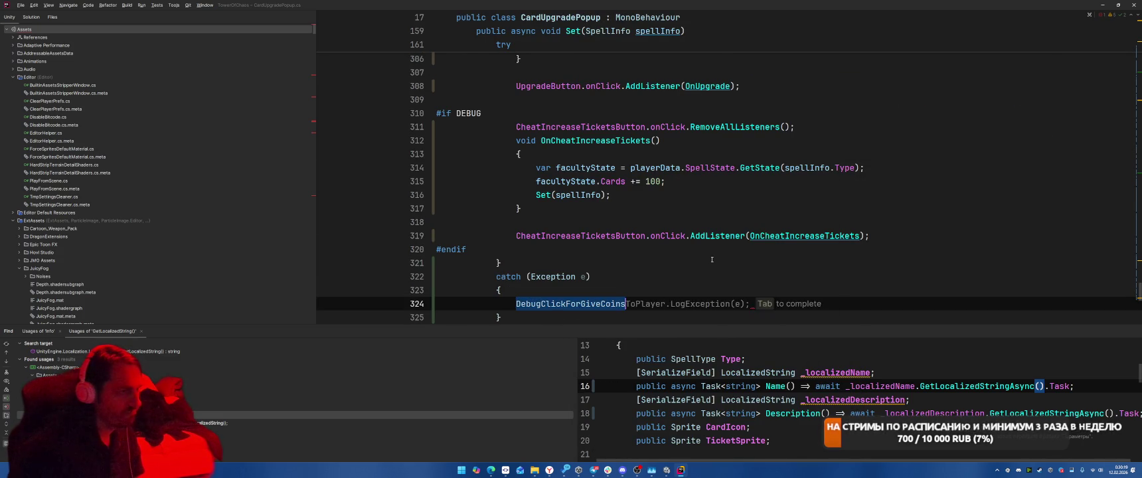
pyautogui.write('Debug.')
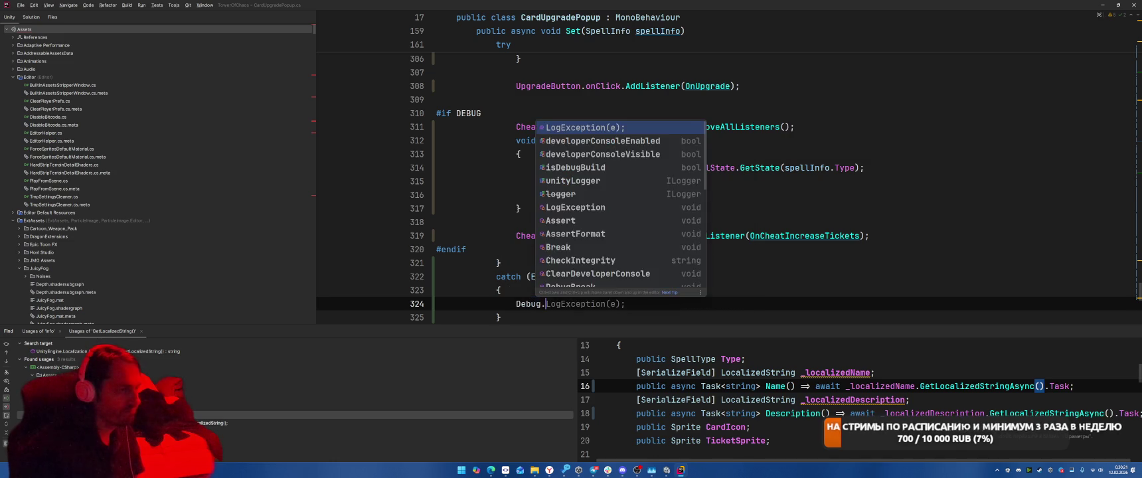
pyautogui.write('LogException(e);')
pyautogui.hotkey('ctrl', '-')
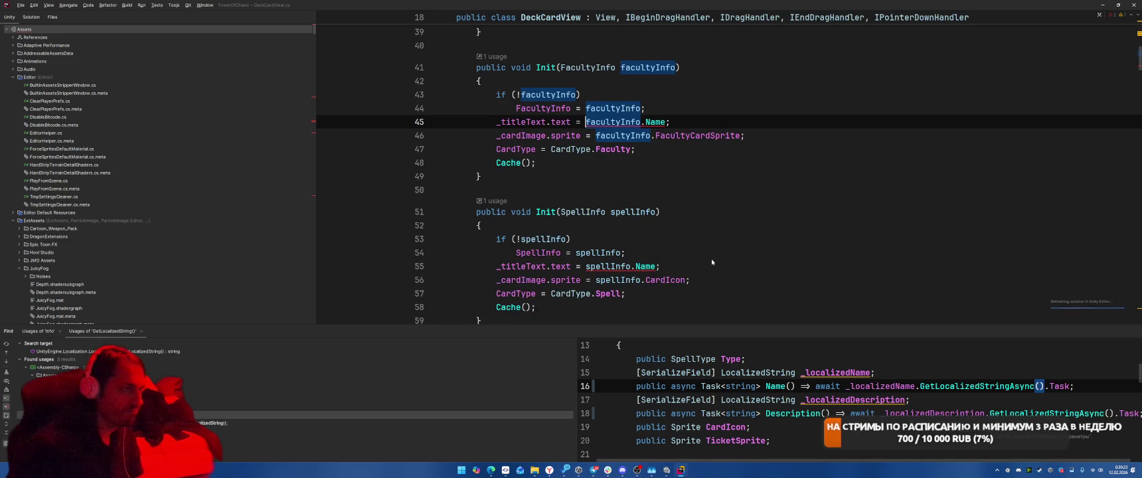
# Make Init(FacultyInfo) async and await facultyInfo.Name() in DeckCardView.cs.
pyautogui.write('await')
pyautogui.press('End')
pyautogui.press('Left')
pyautogui.write('(')
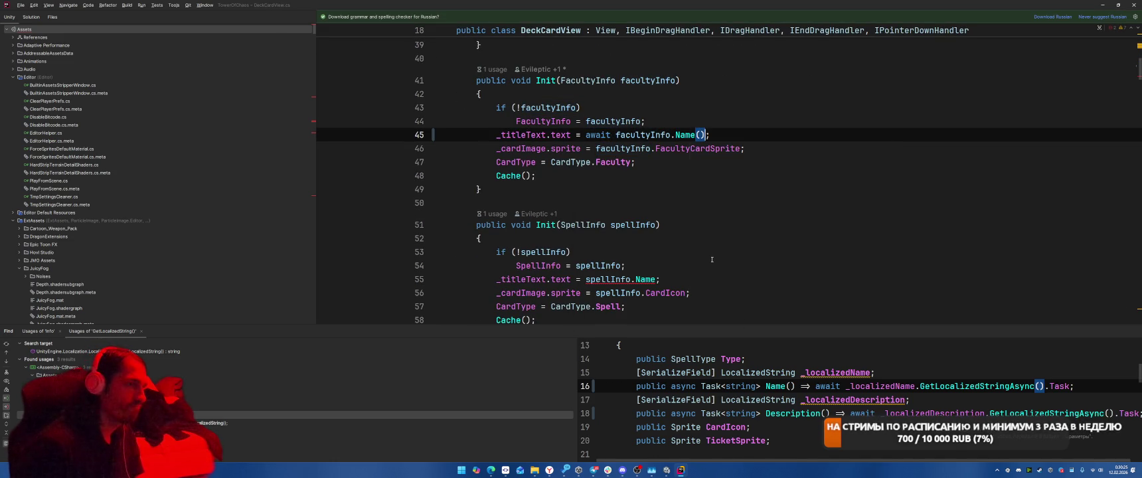
pyautogui.click(510, 81)
pyautogui.write('async')
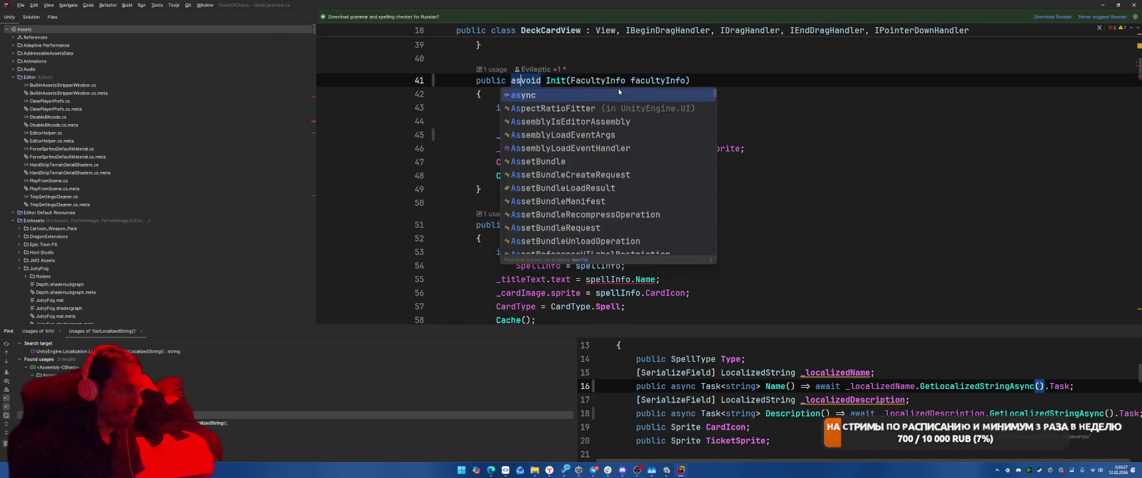
# In the SpellInfo Init, change spellInfo.Name to an awaited spellInfo.Name() call.
pyautogui.press('F2')
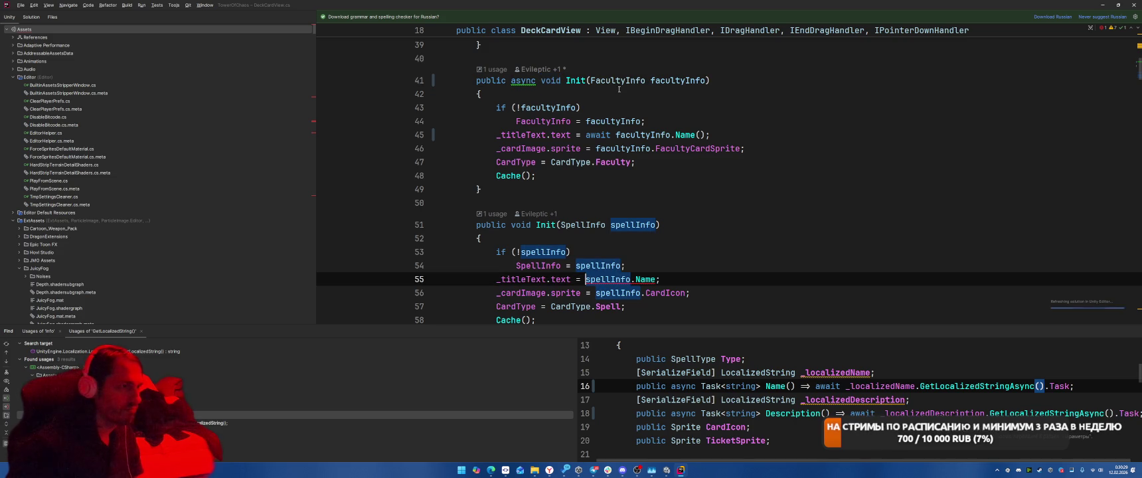
pyautogui.hotkey('ctrl', 'space')
pyautogui.press('Return')
pyautogui.click(585, 279)
pyautogui.write('await')
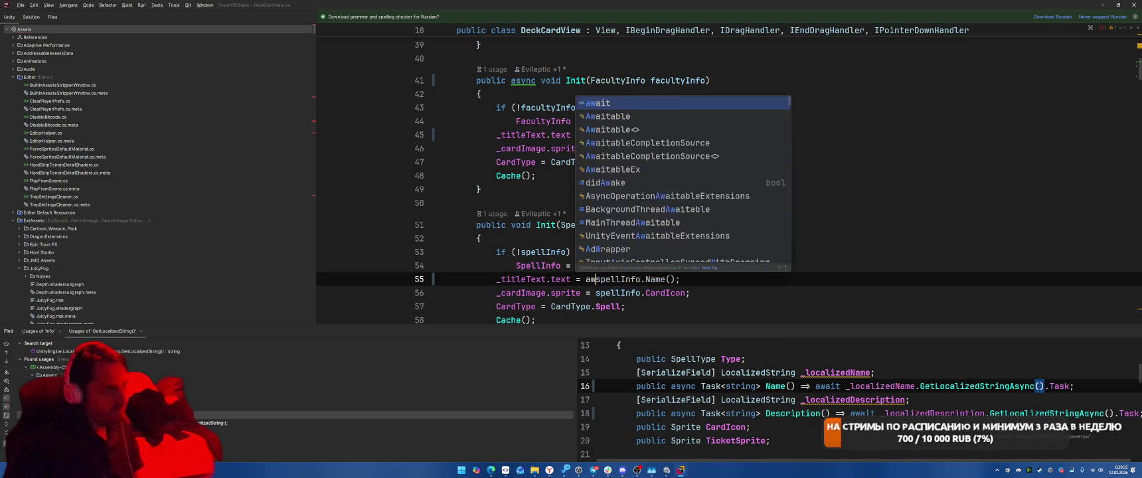